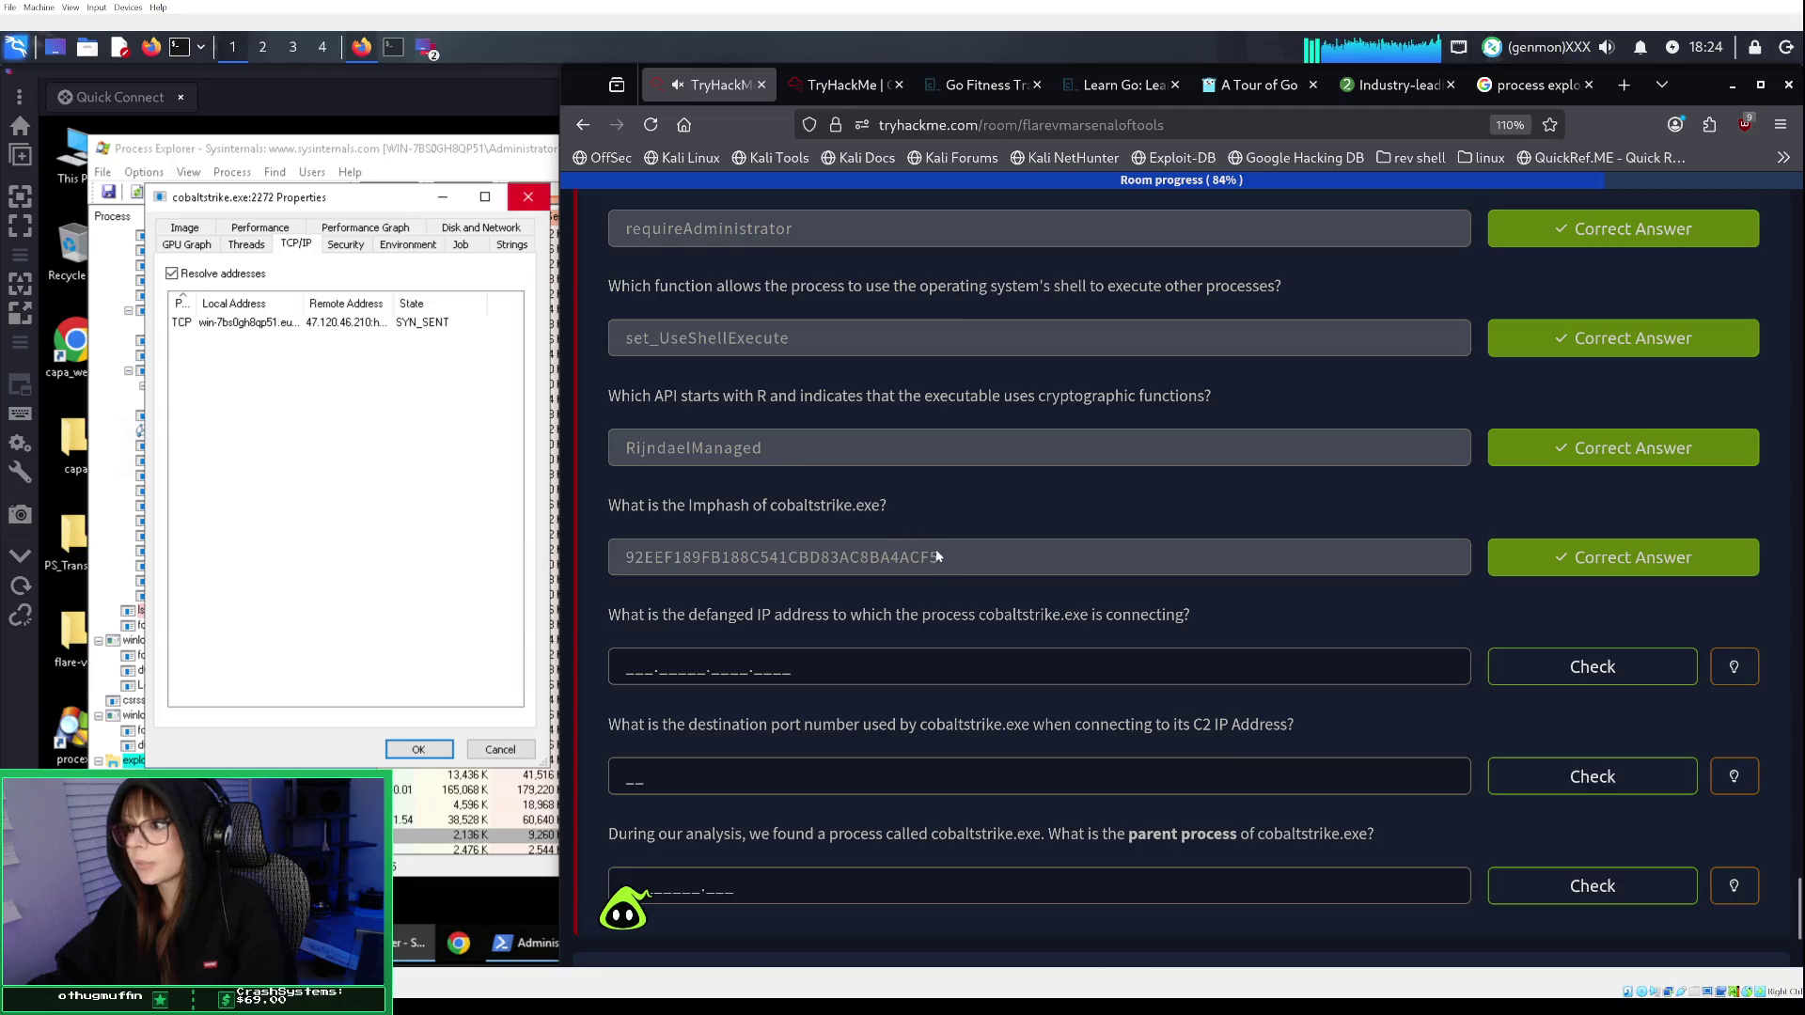
Scroll the room page to the Procmon filter steps below the TCP/IP screenshot.
scroll(979, 644, "up", 3)
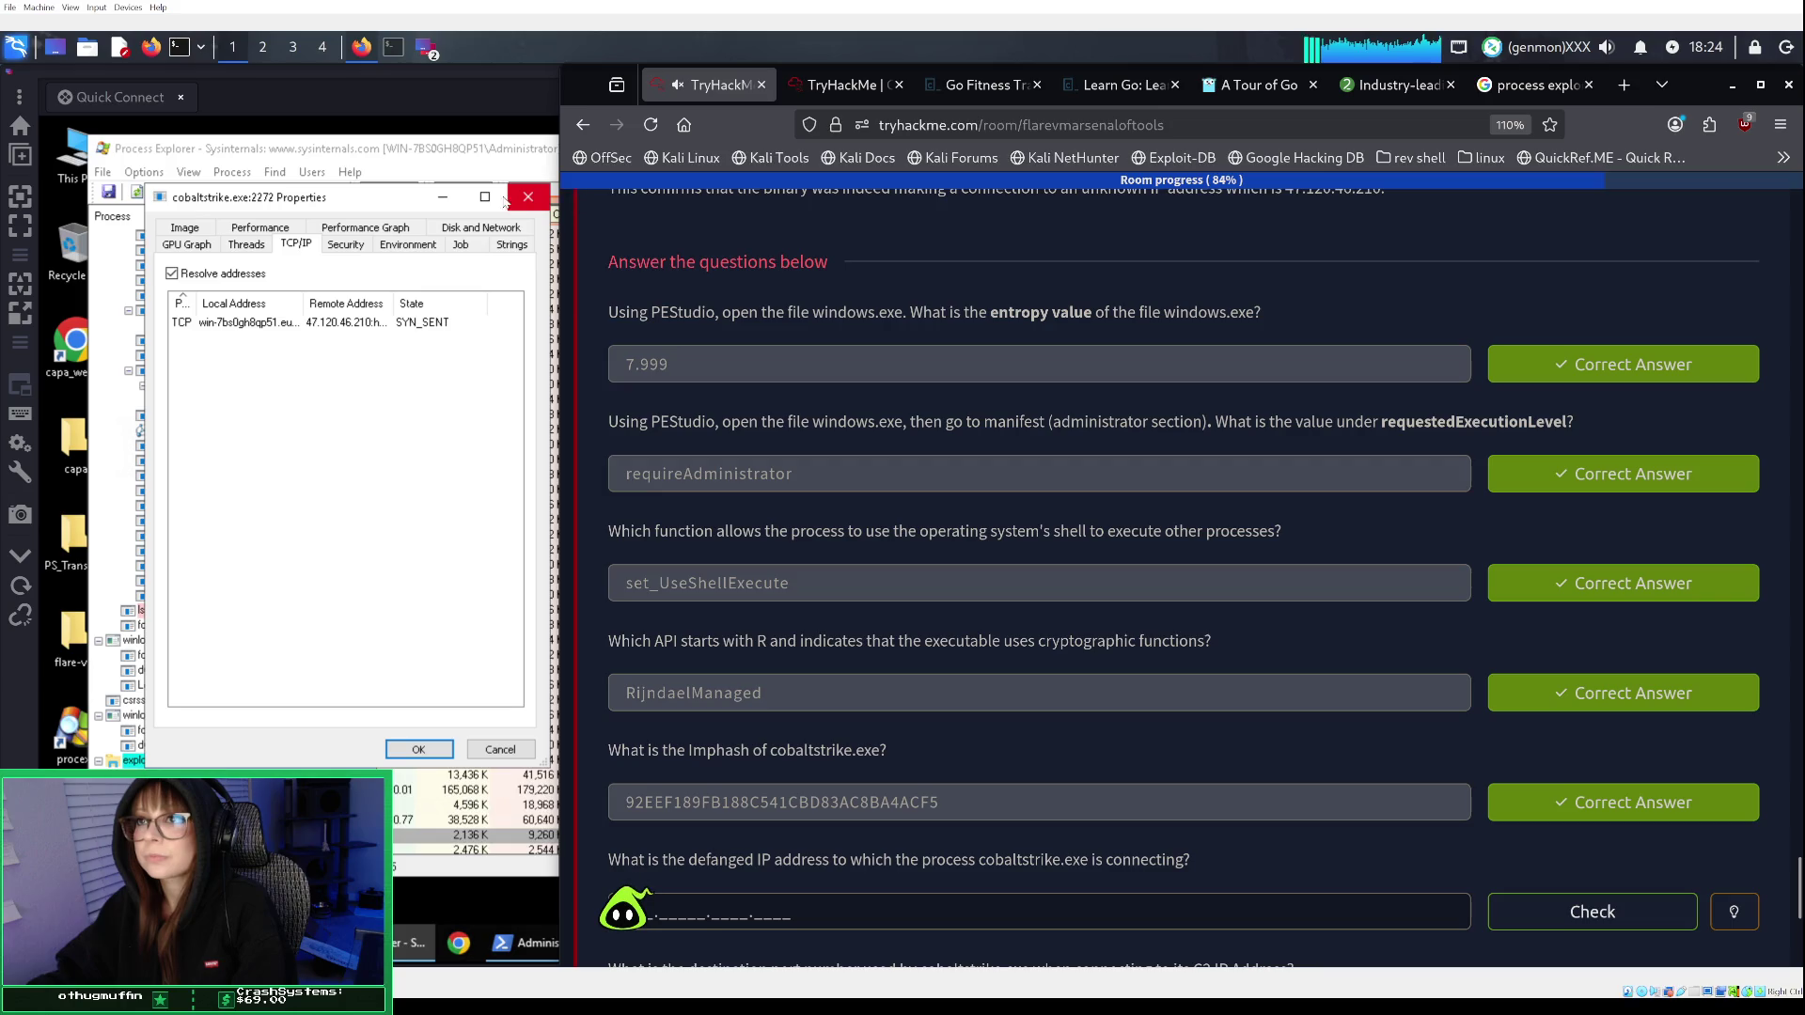
scroll(944, 444, "up", 15)
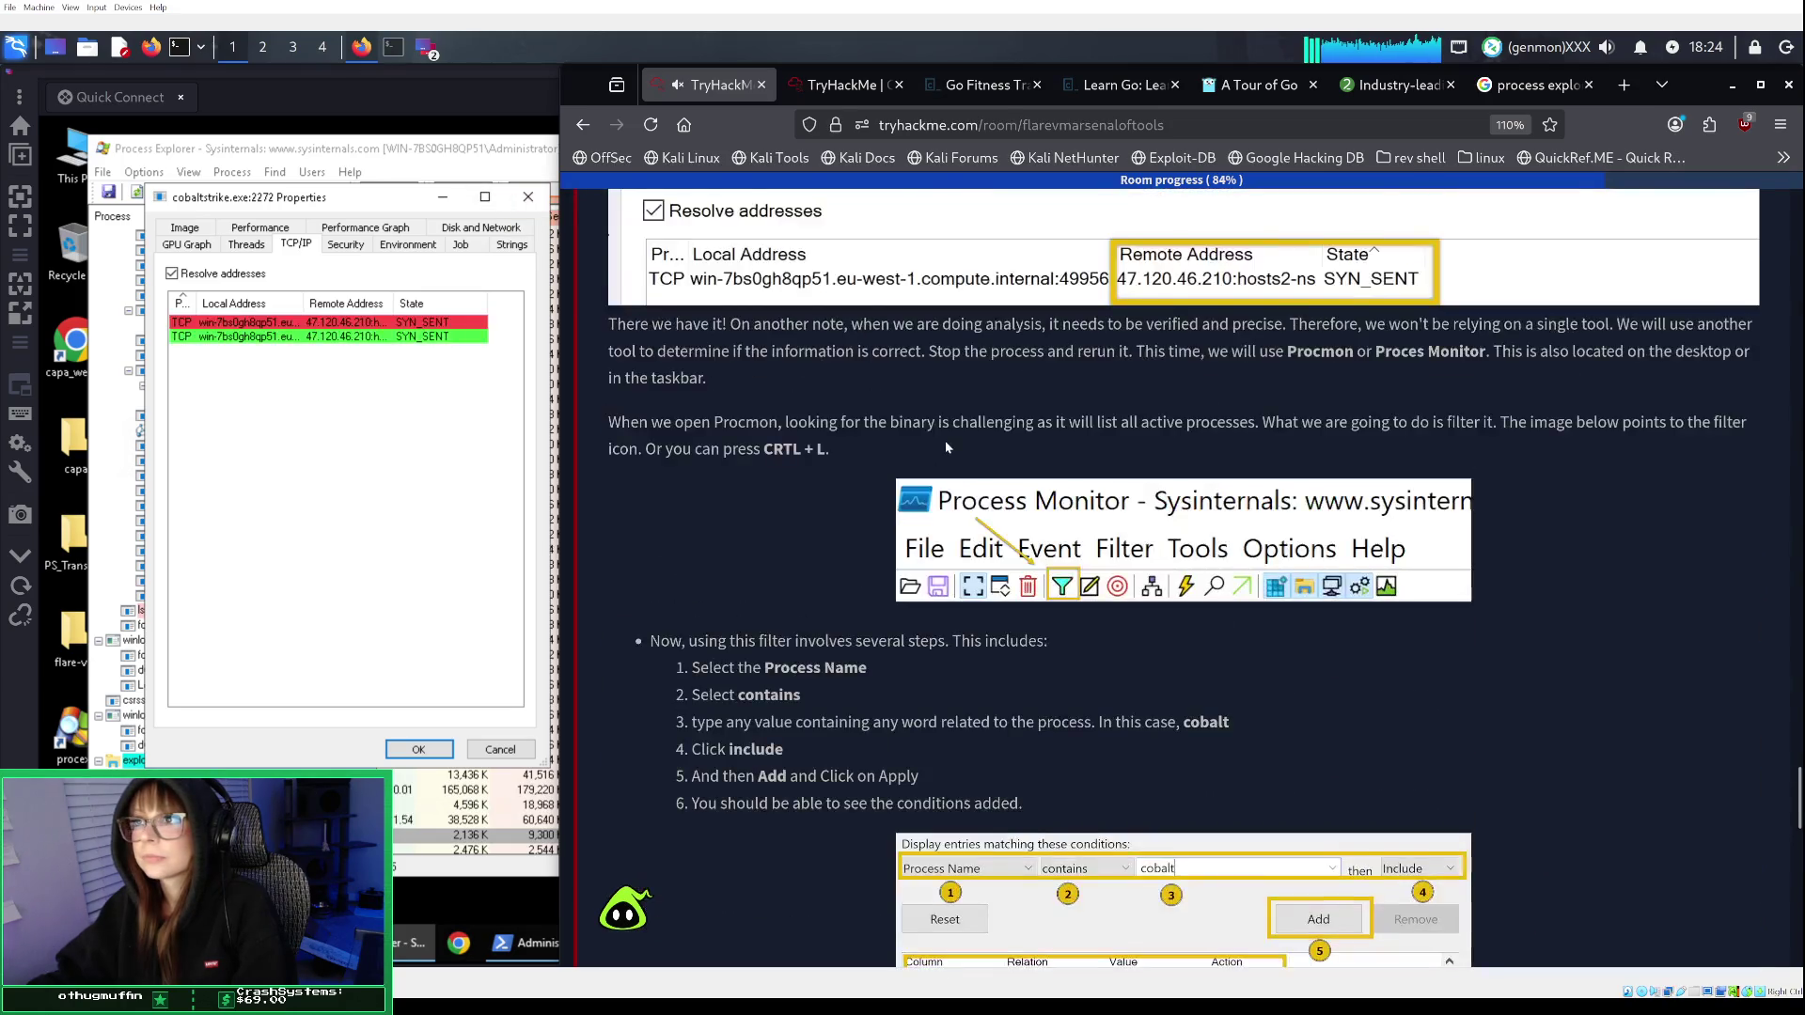
scroll(945, 441, "up", 5)
scroll(838, 359, "down", 4)
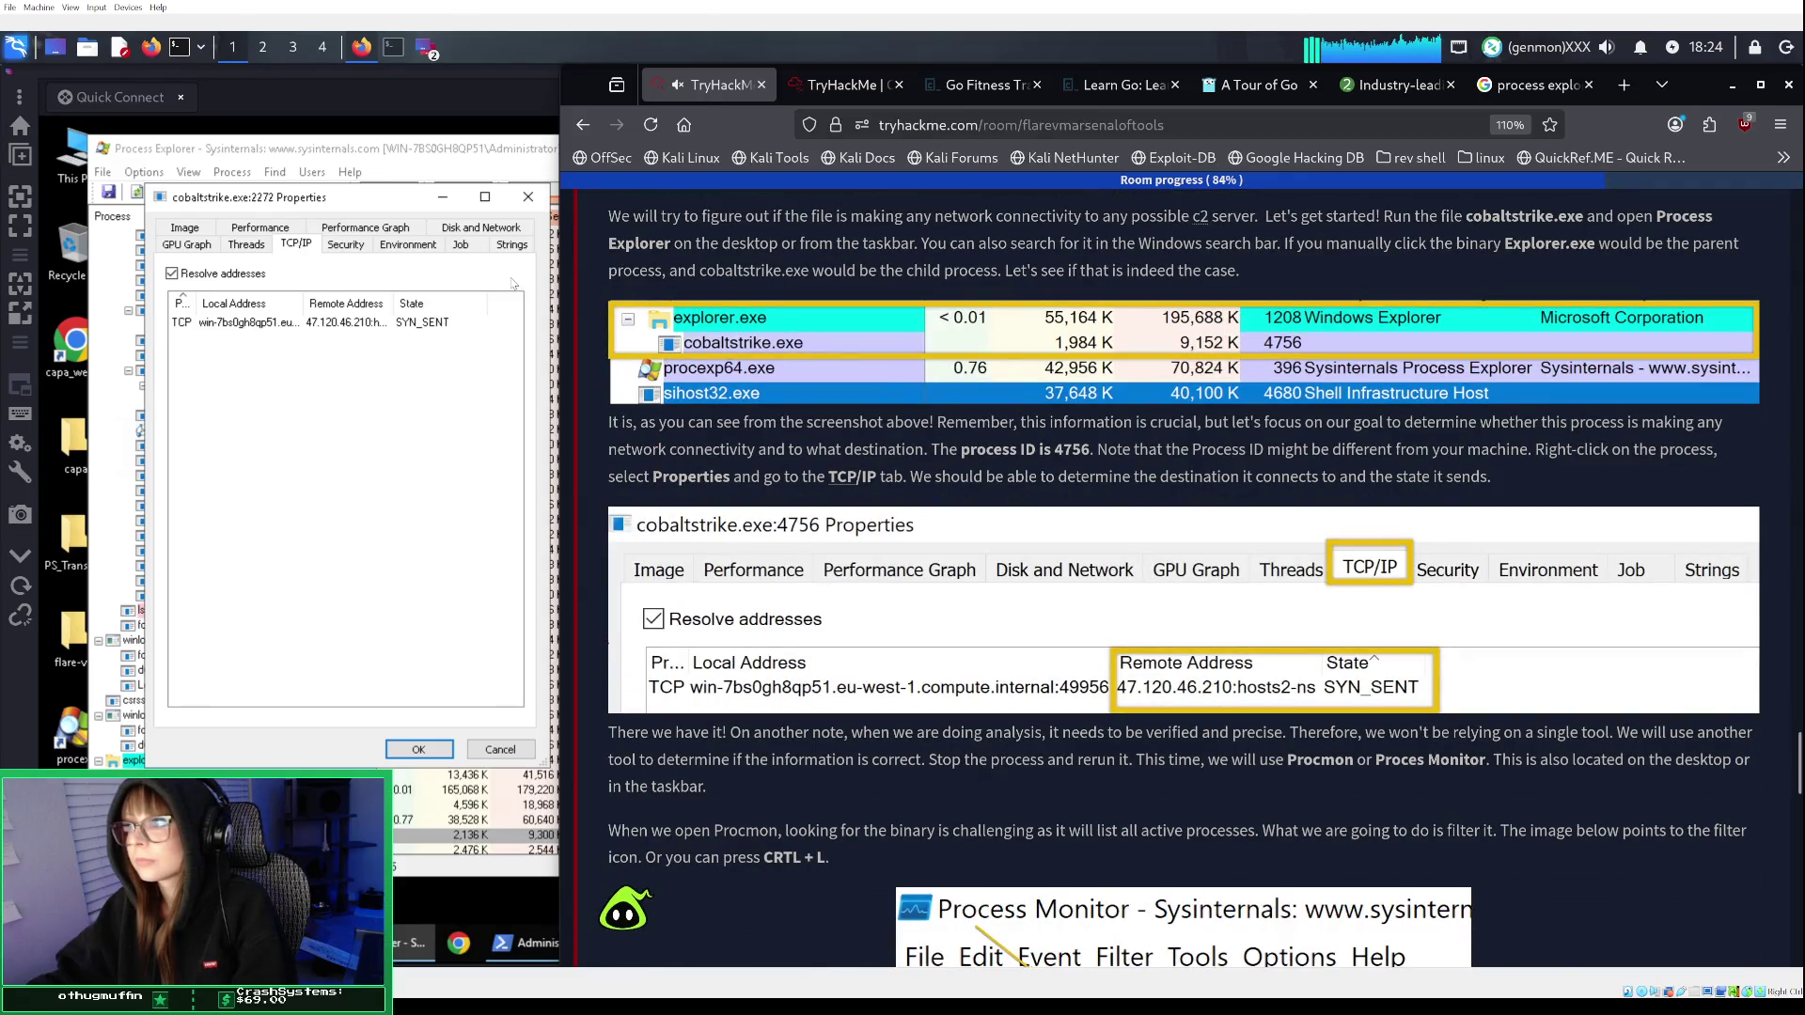
scroll(918, 429, "down", 3)
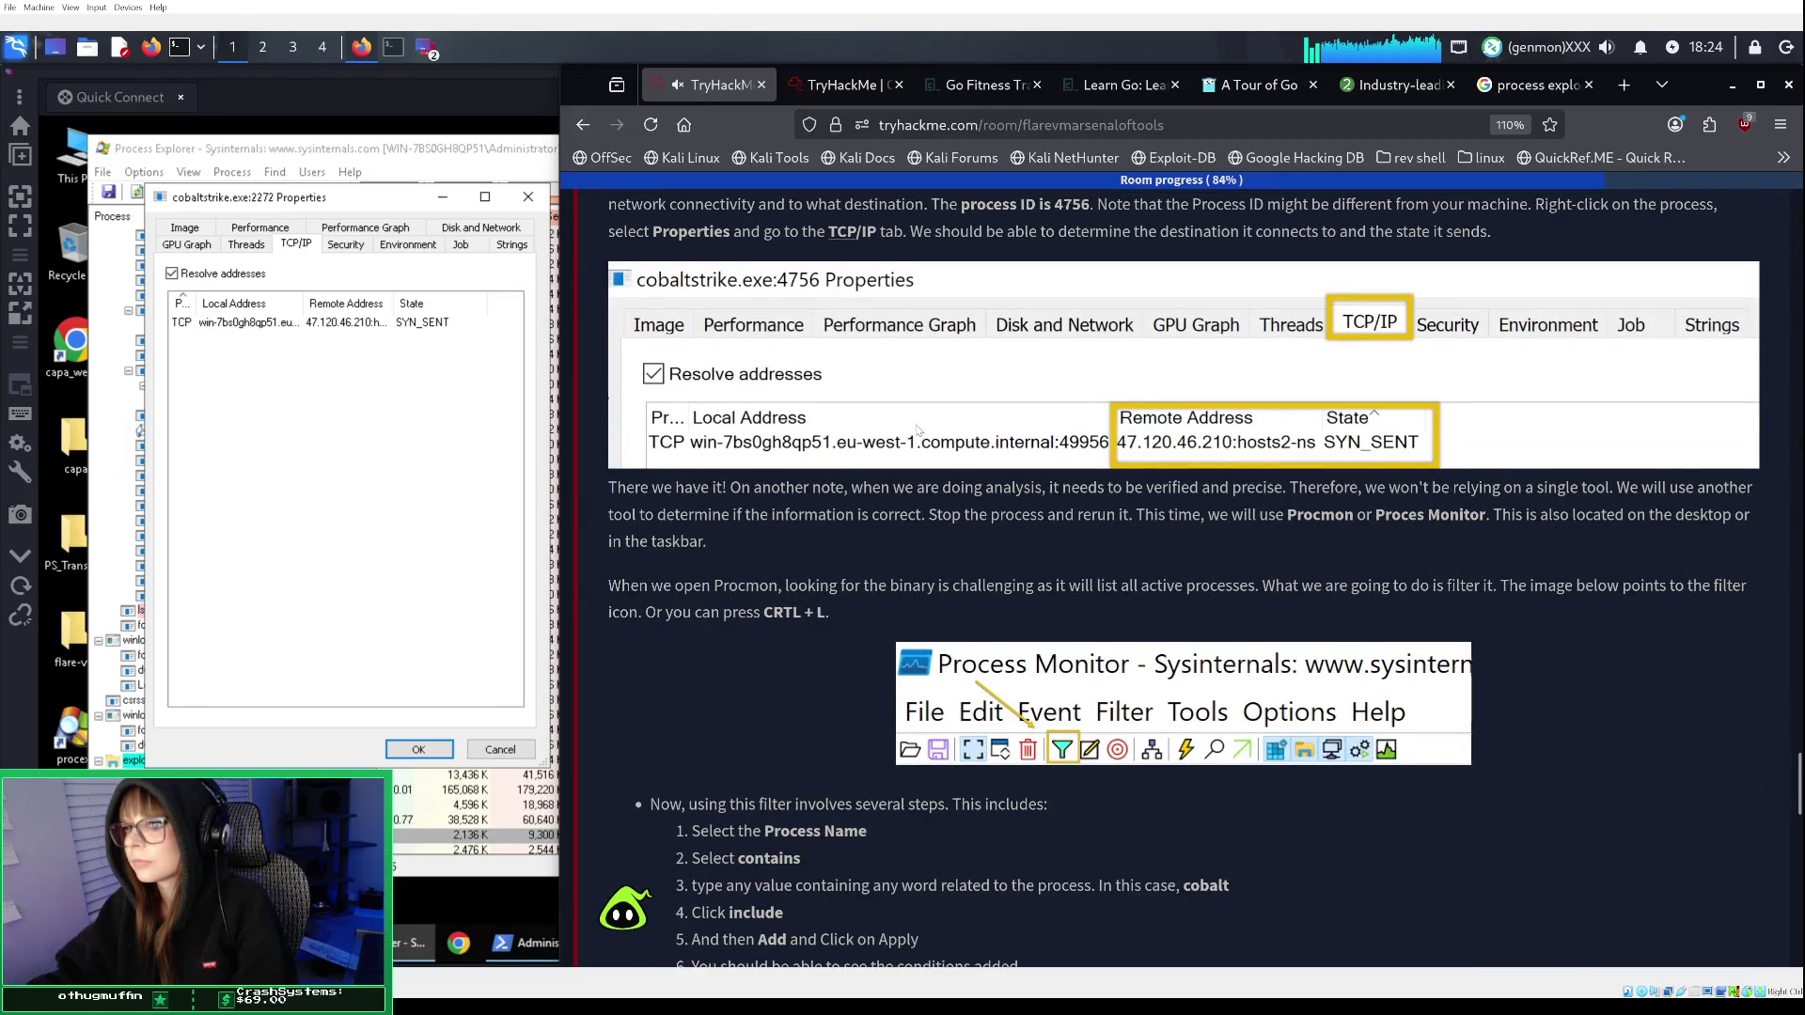
scroll(918, 428, "down", 1)
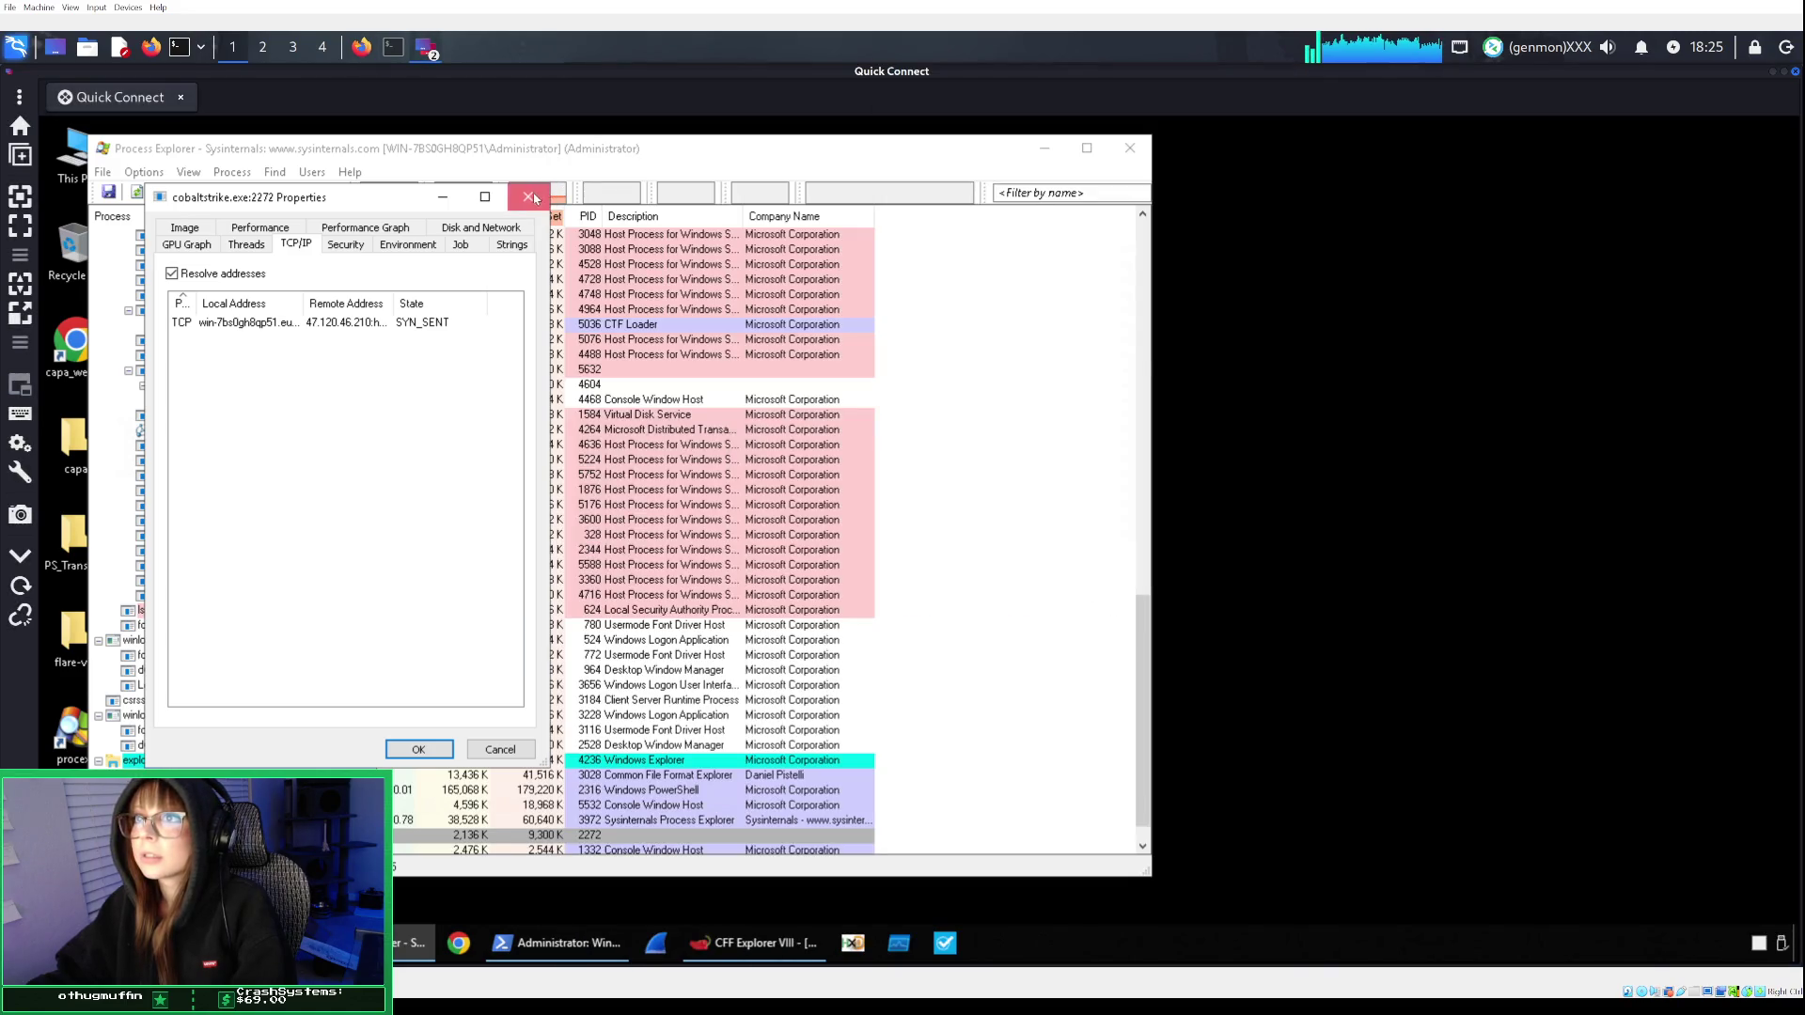
Close cobaltstrike.exe's properties, System Information and Process Explorer, then open the Desktop Sample folder.
left_click(529, 198)
left_click(535, 199)
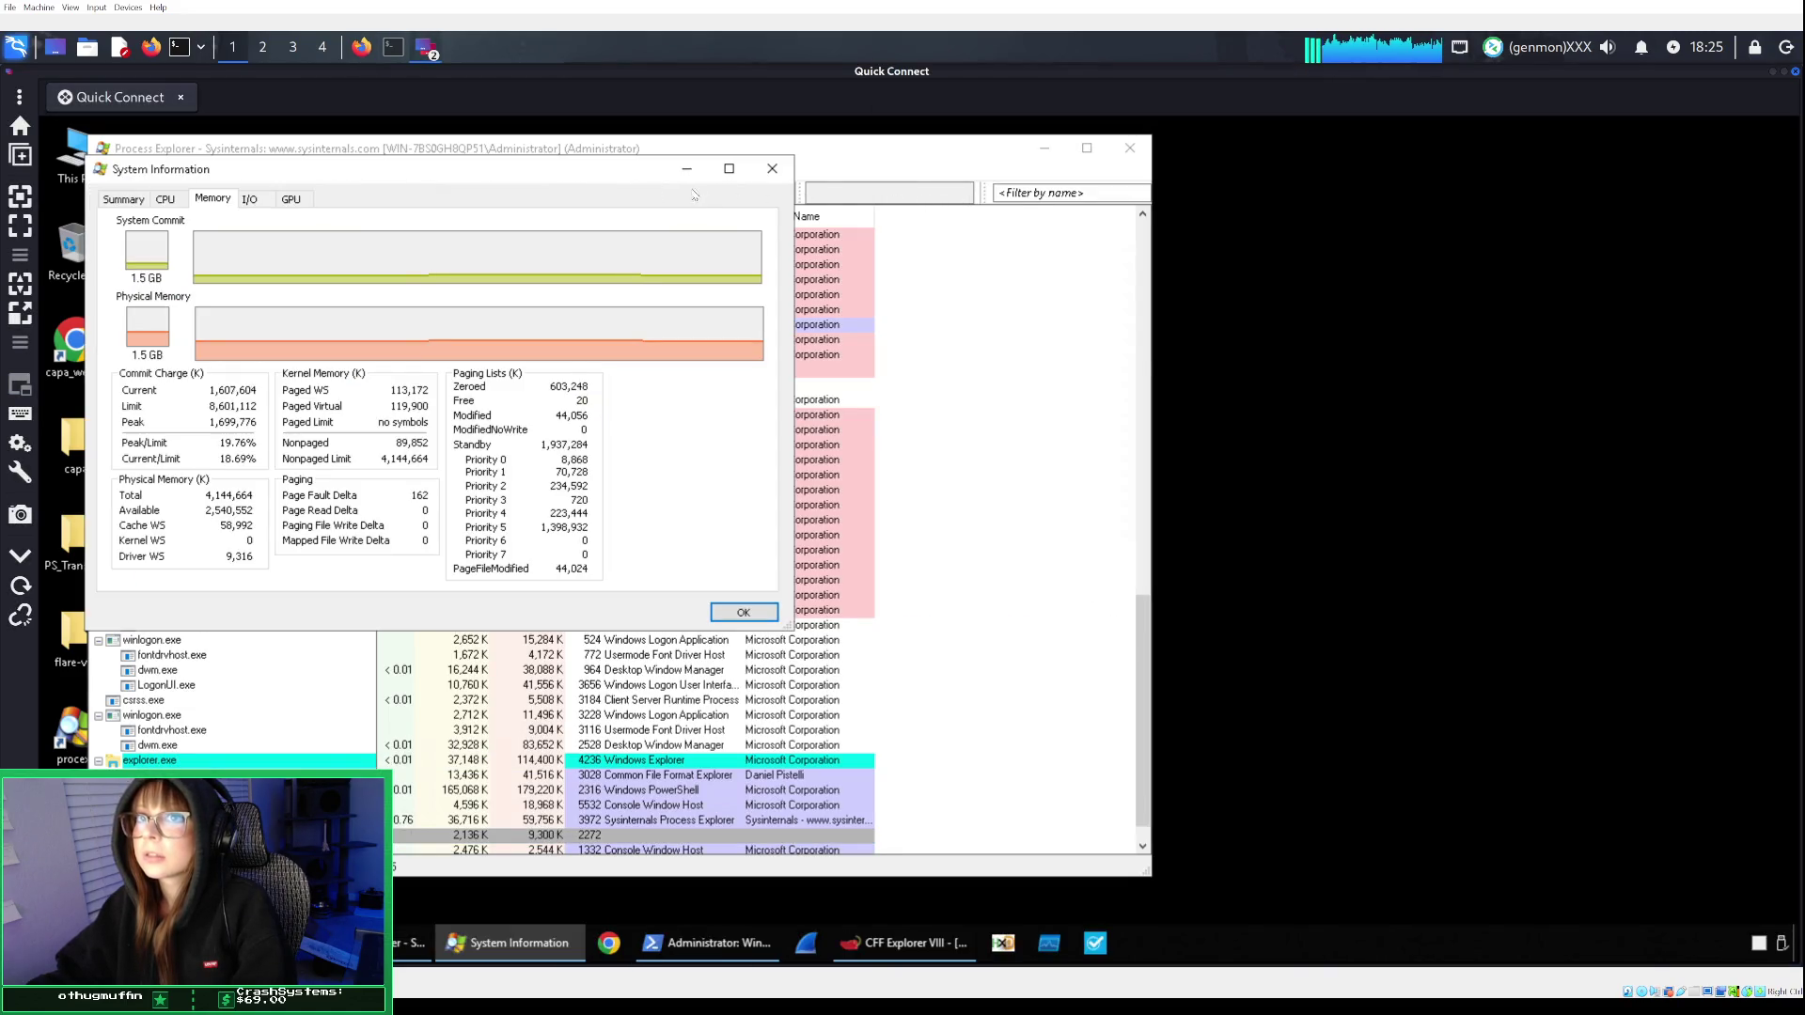
left_click(771, 169)
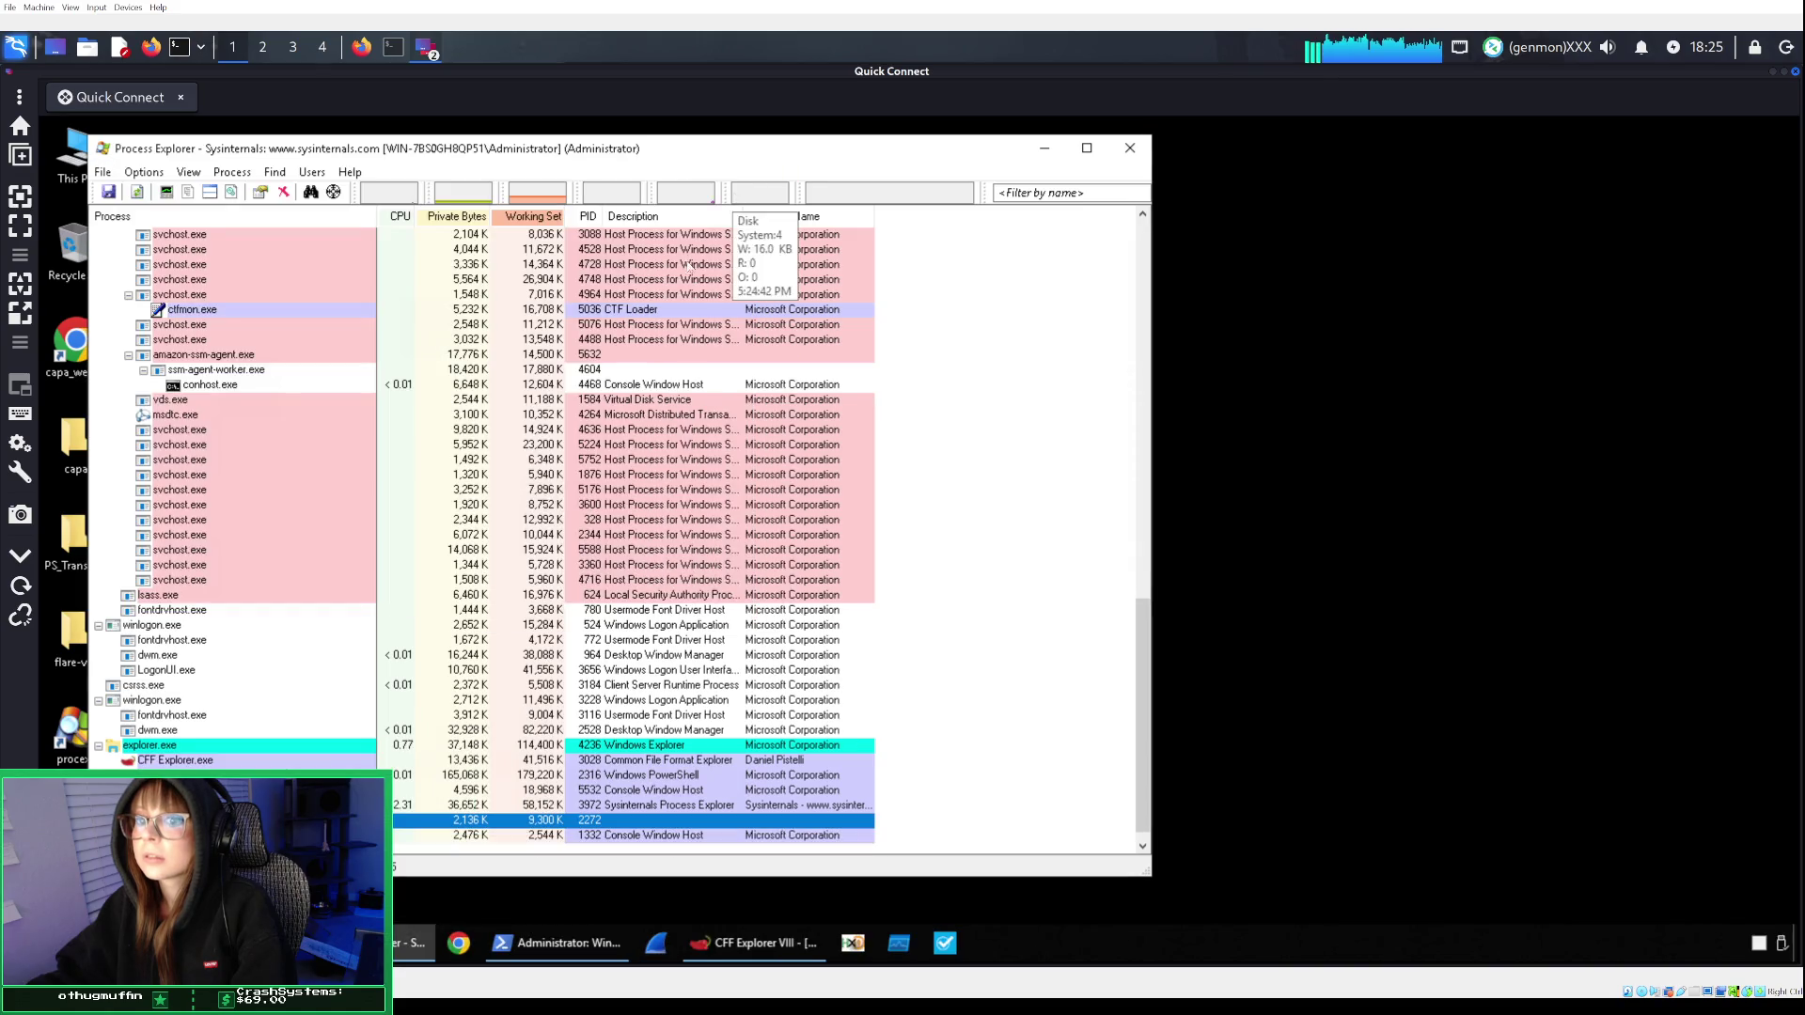
left_click(1131, 158)
double_click(147, 246)
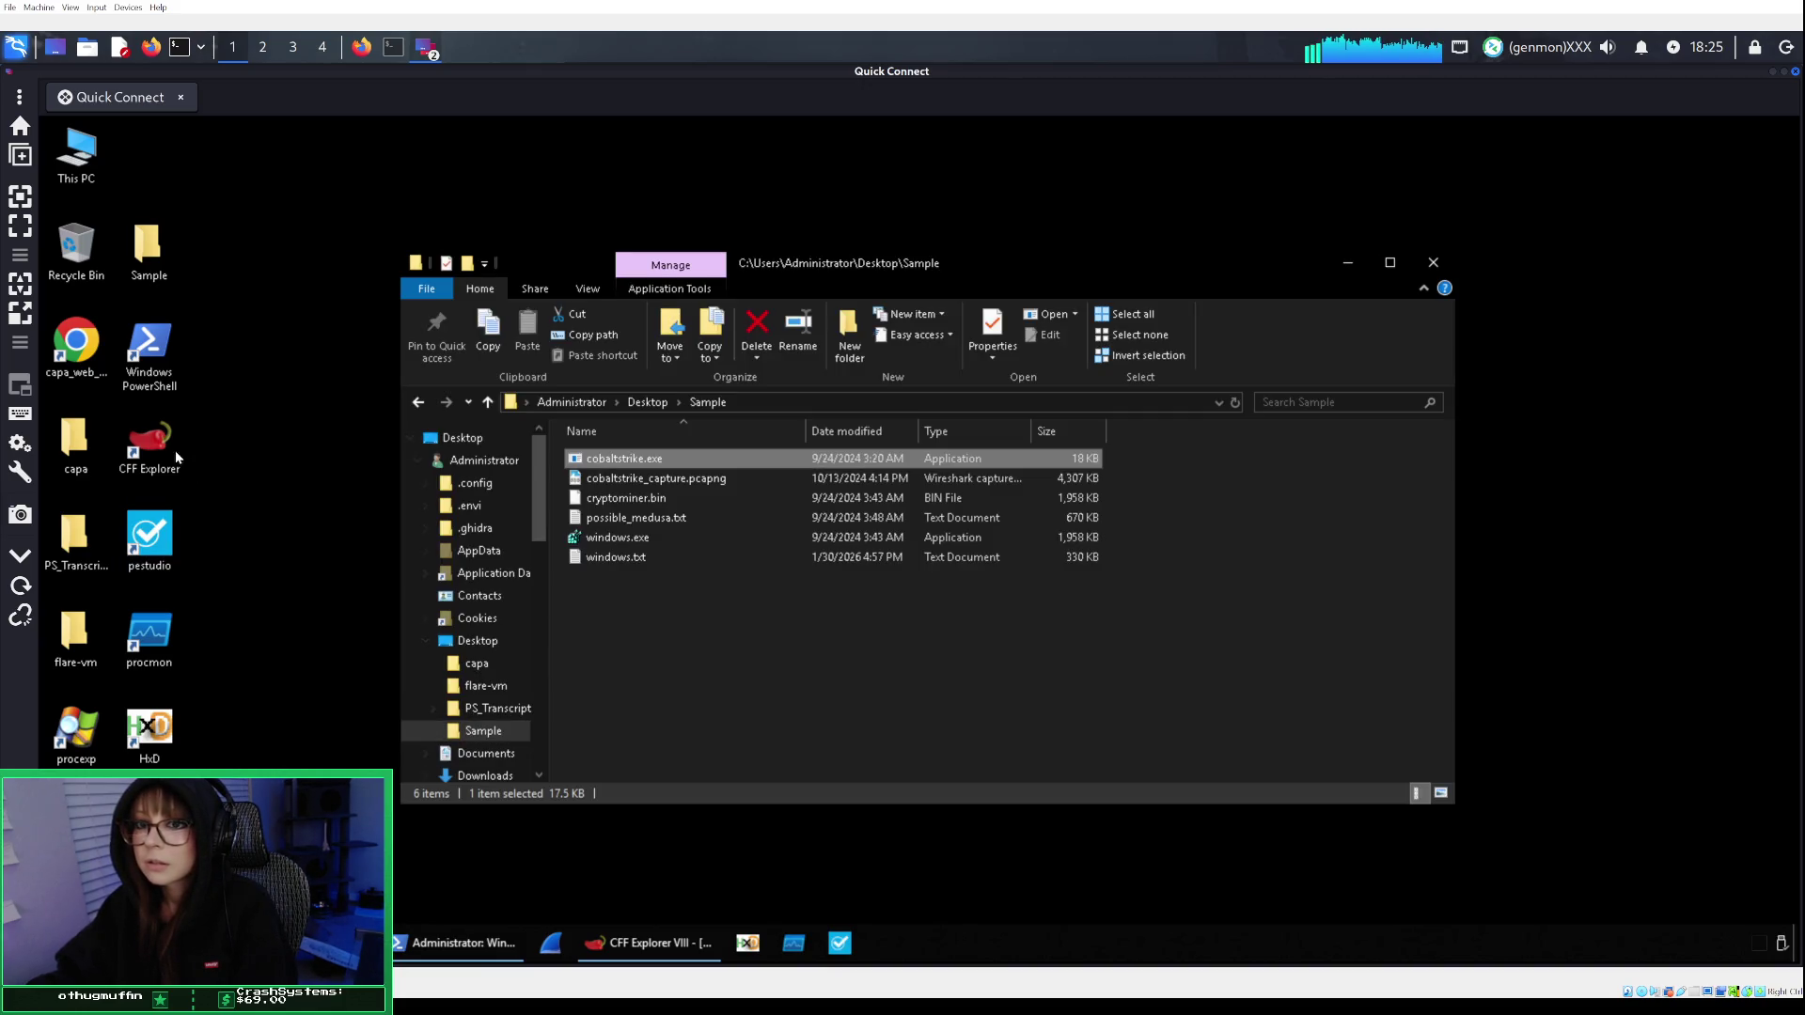
Launch Process Monitor and inspect the saved Process Name contains cobalt filter rule.
left_click(168, 648)
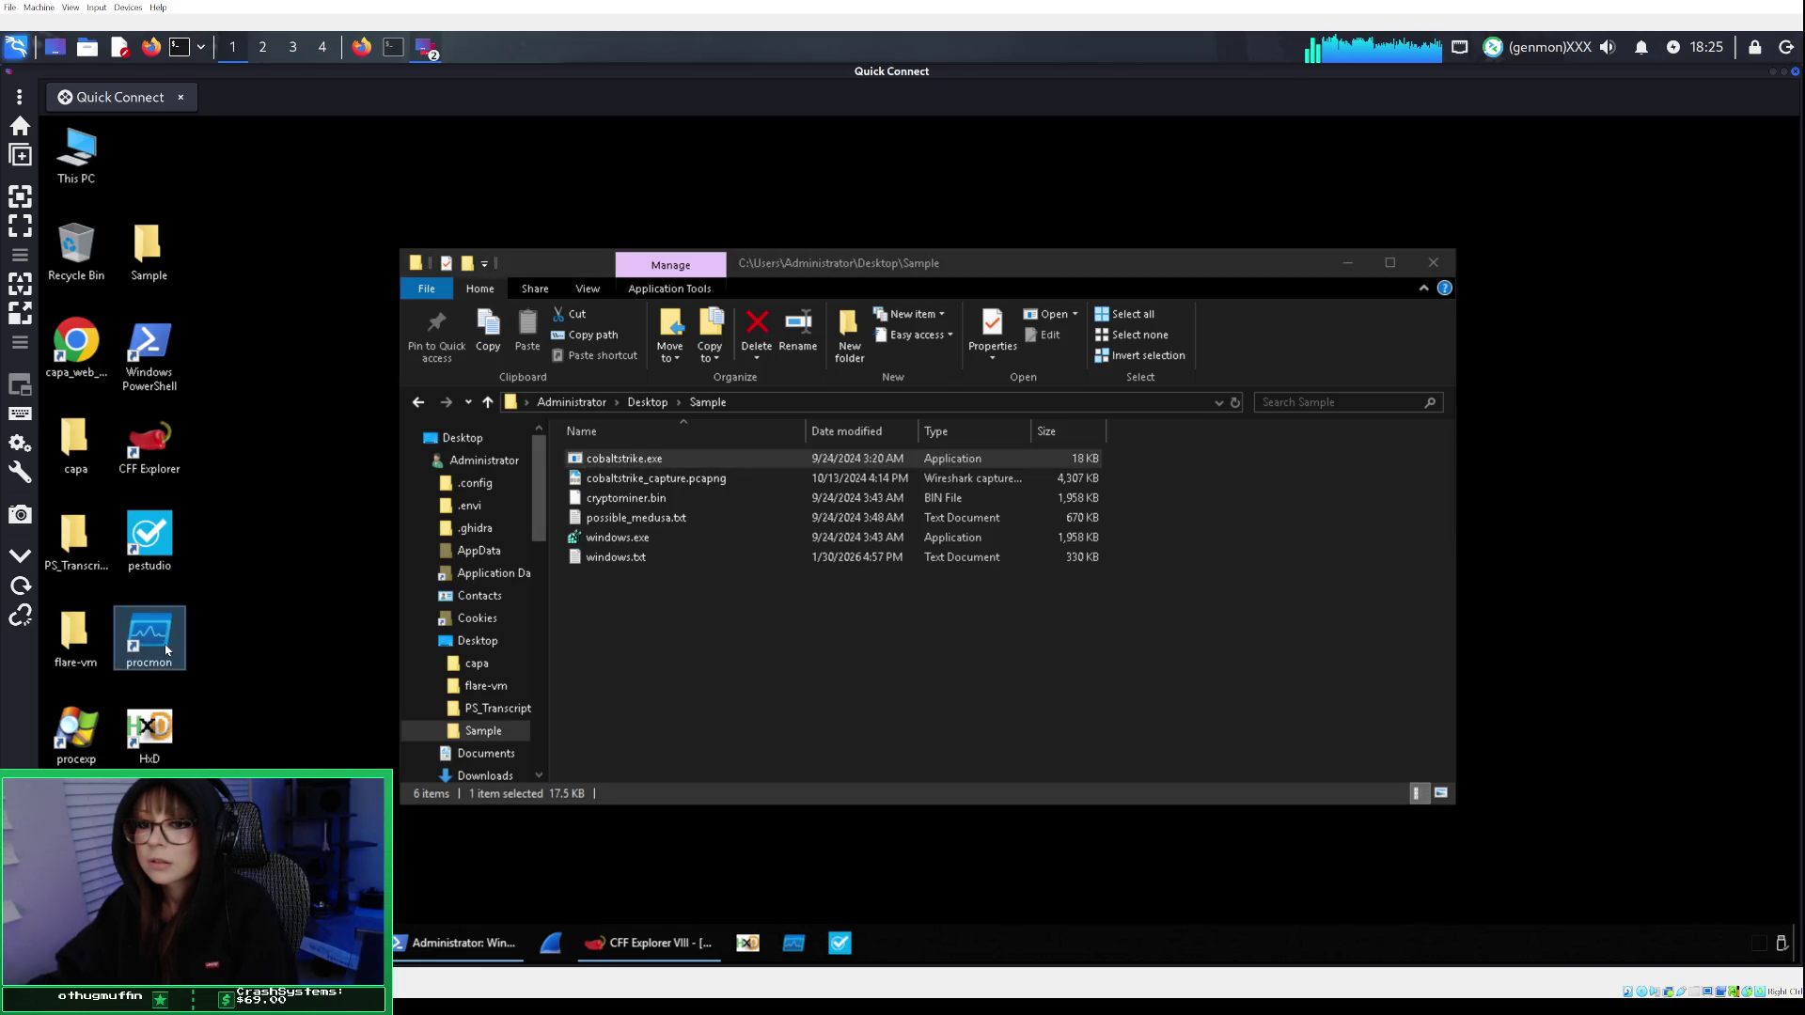
double_click(168, 649)
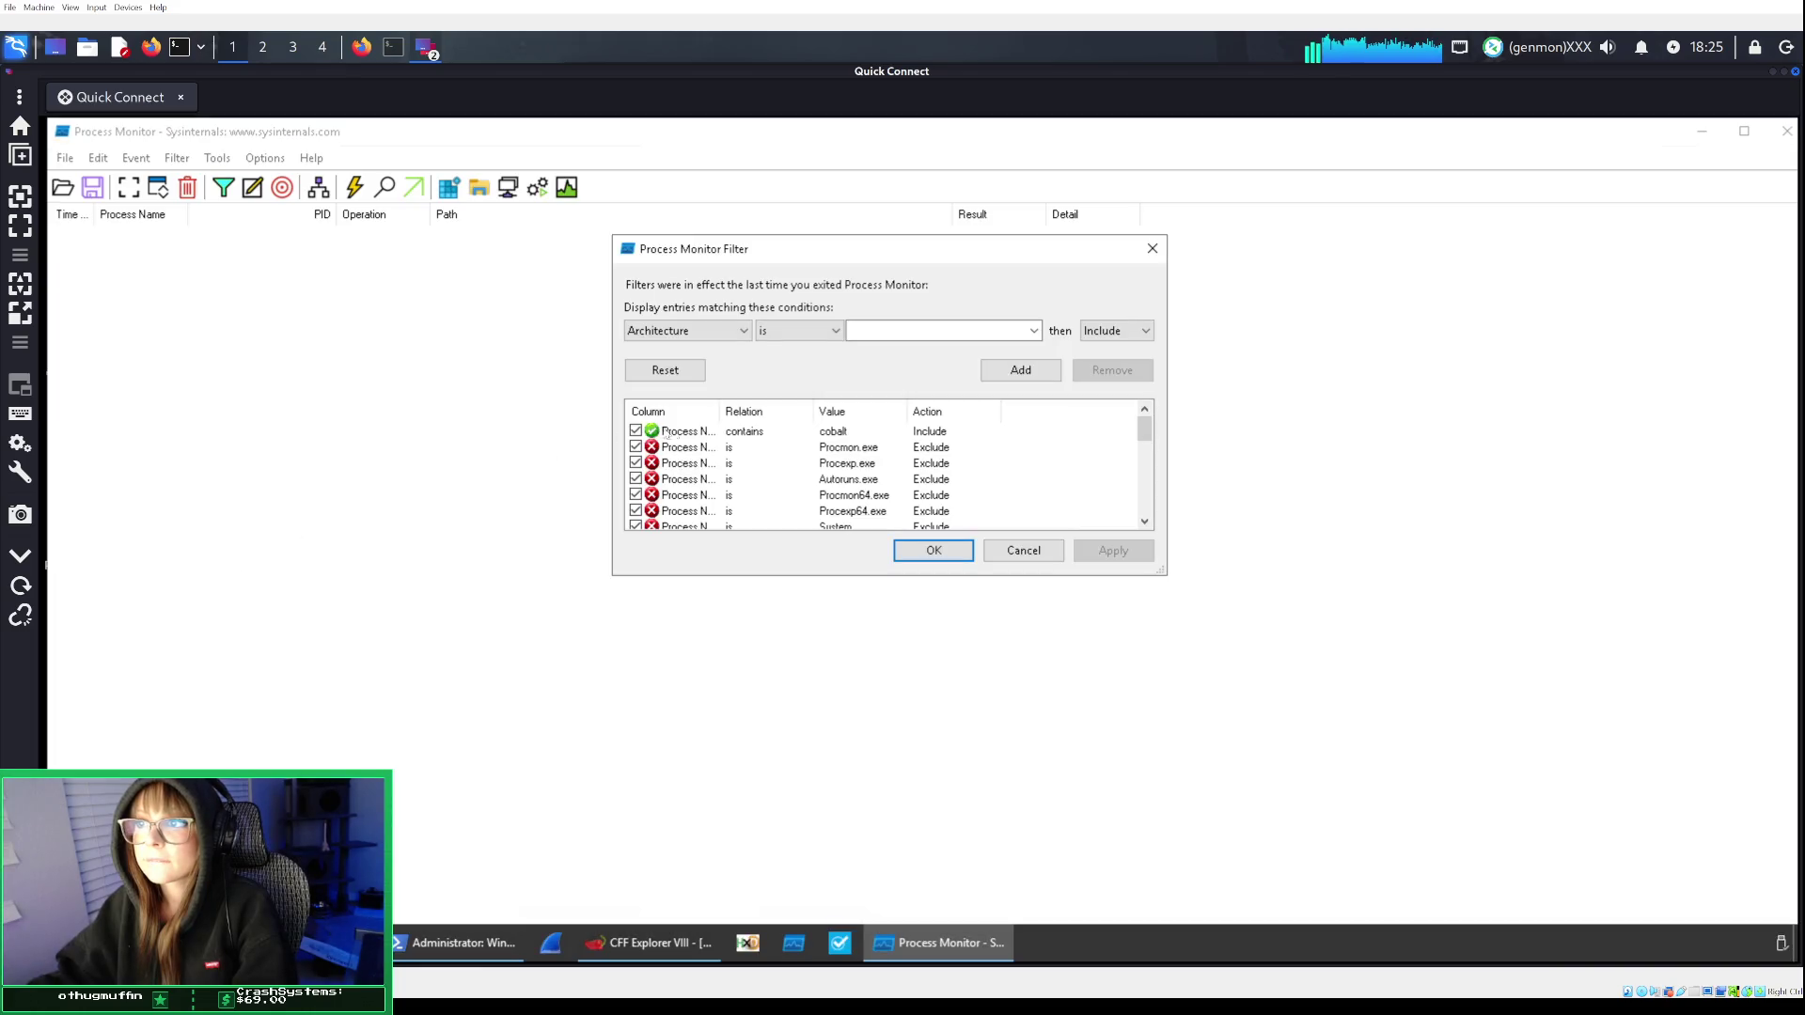
scroll(893, 456, "down", 3)
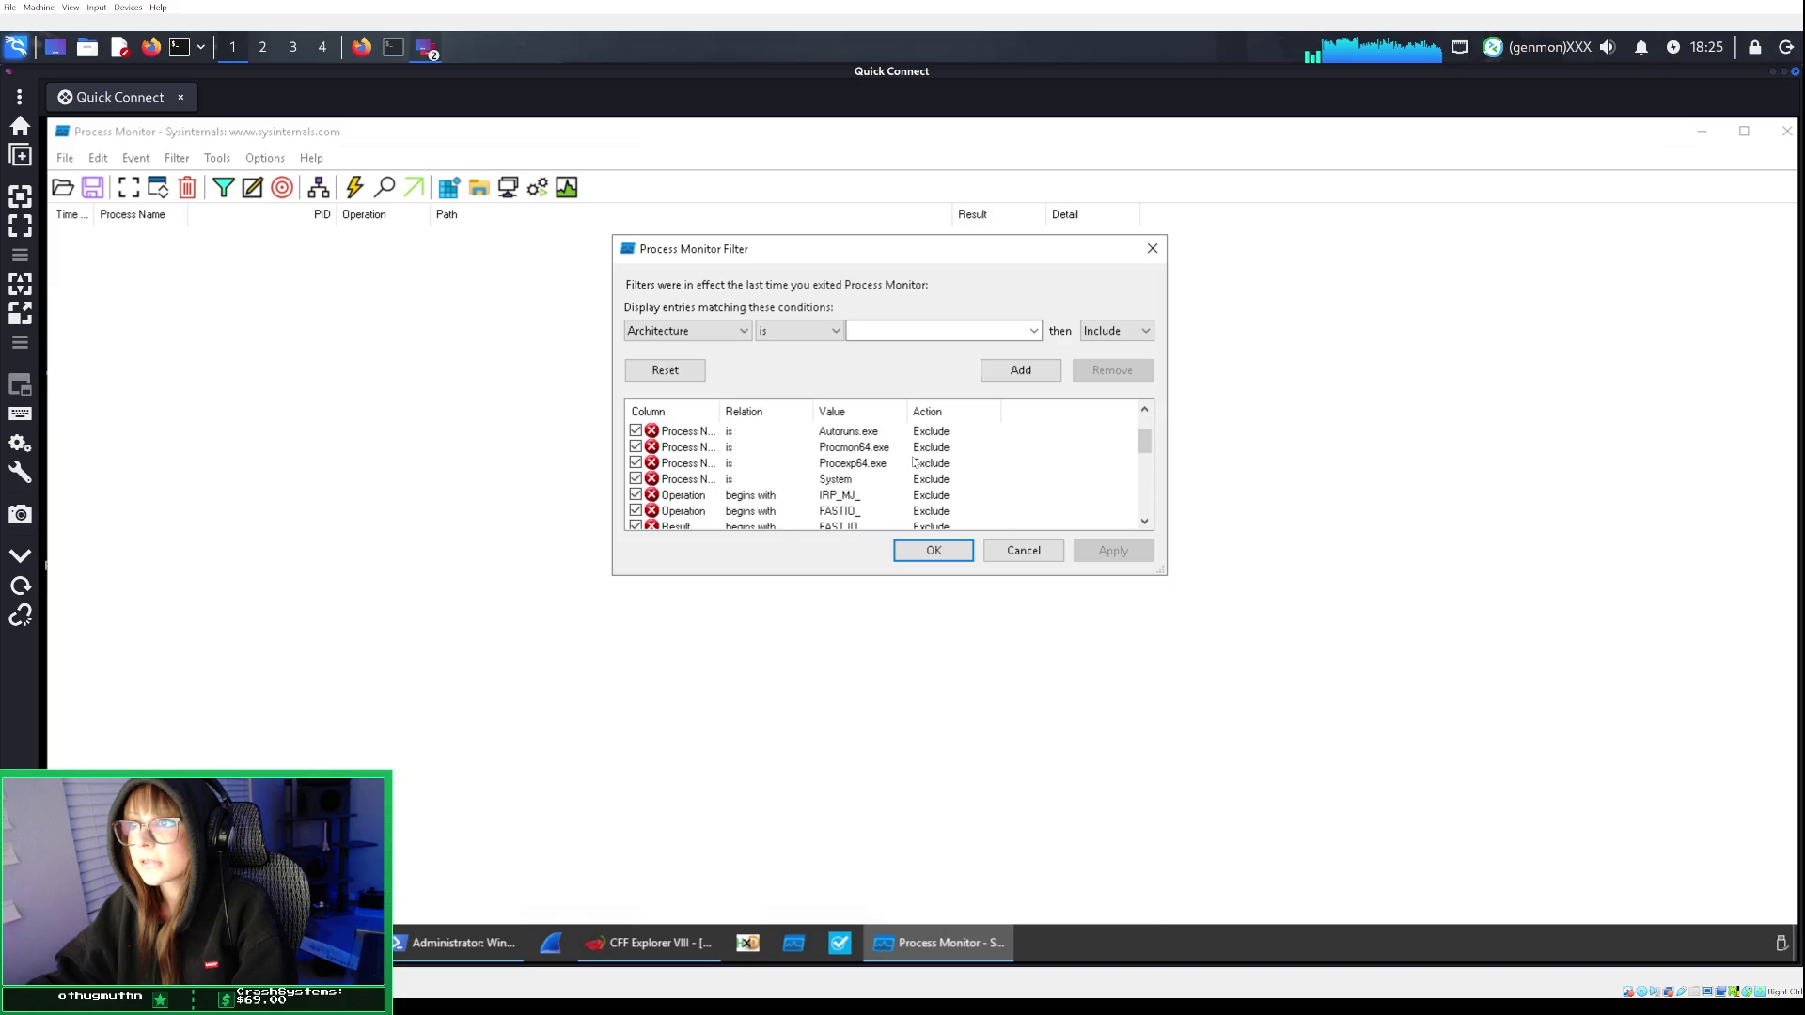
scroll(914, 461, "down", 3)
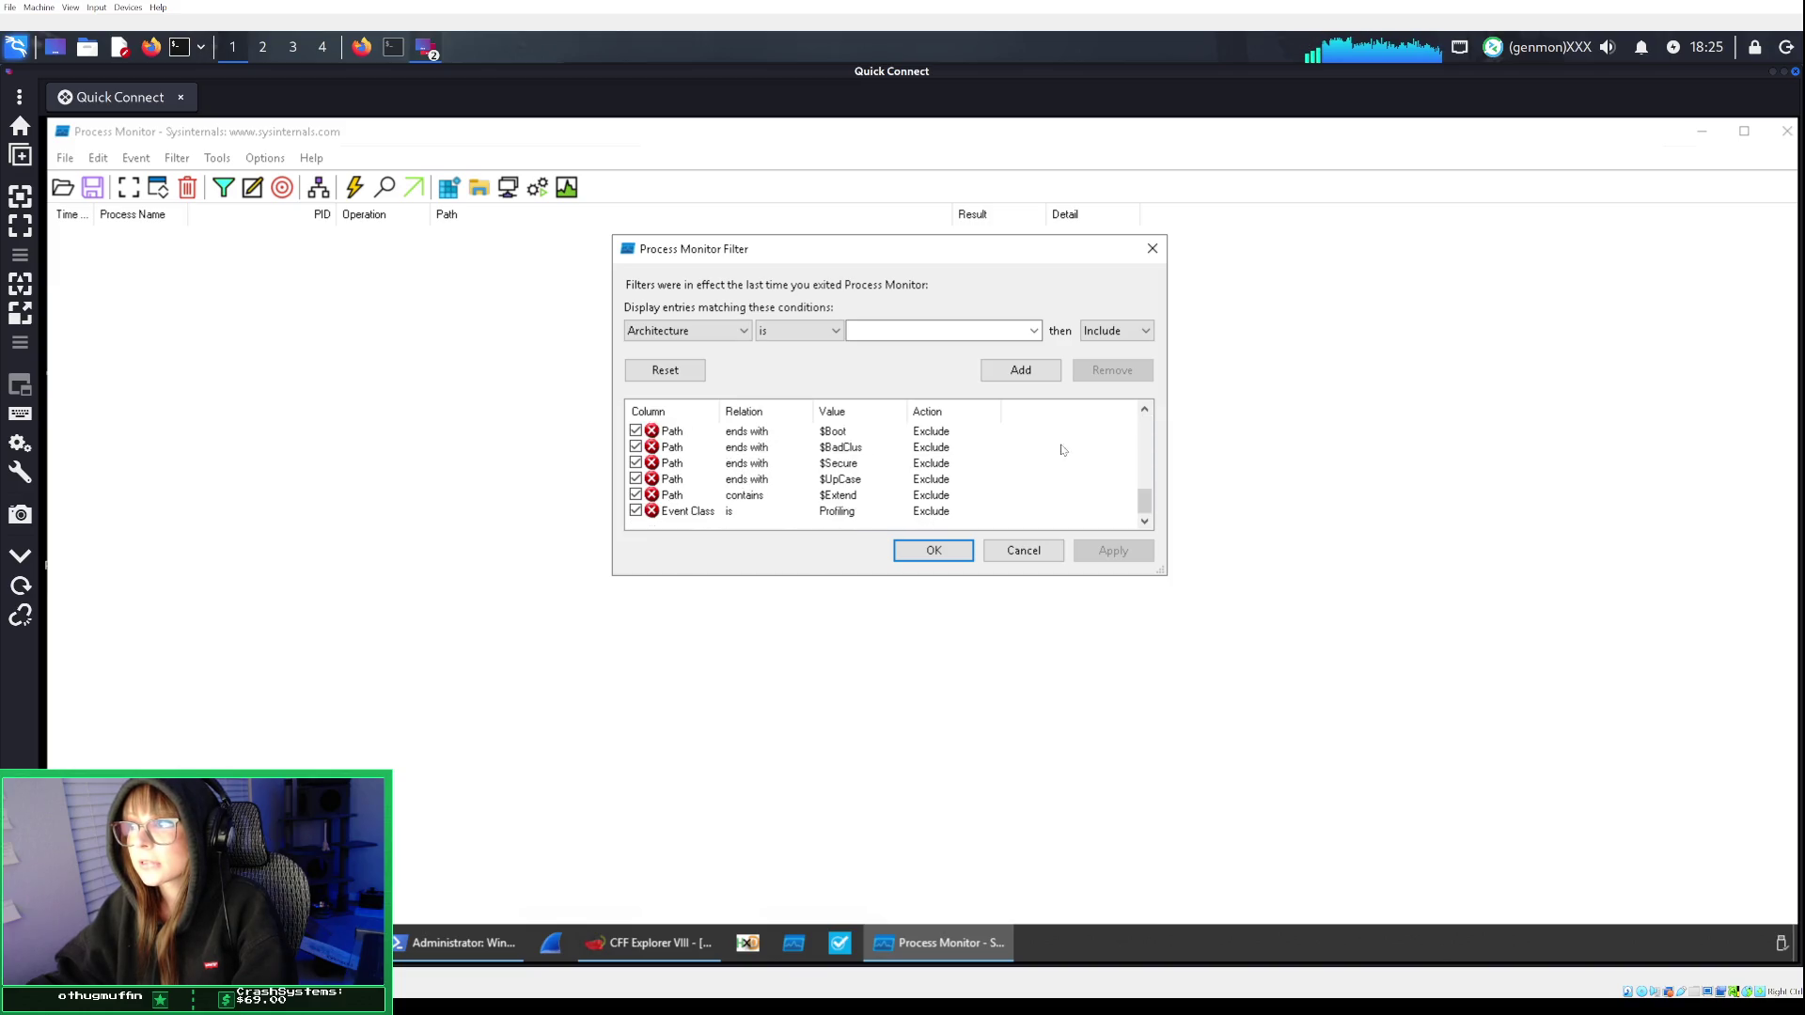
left_click_drag(1144, 502, 1129, 406)
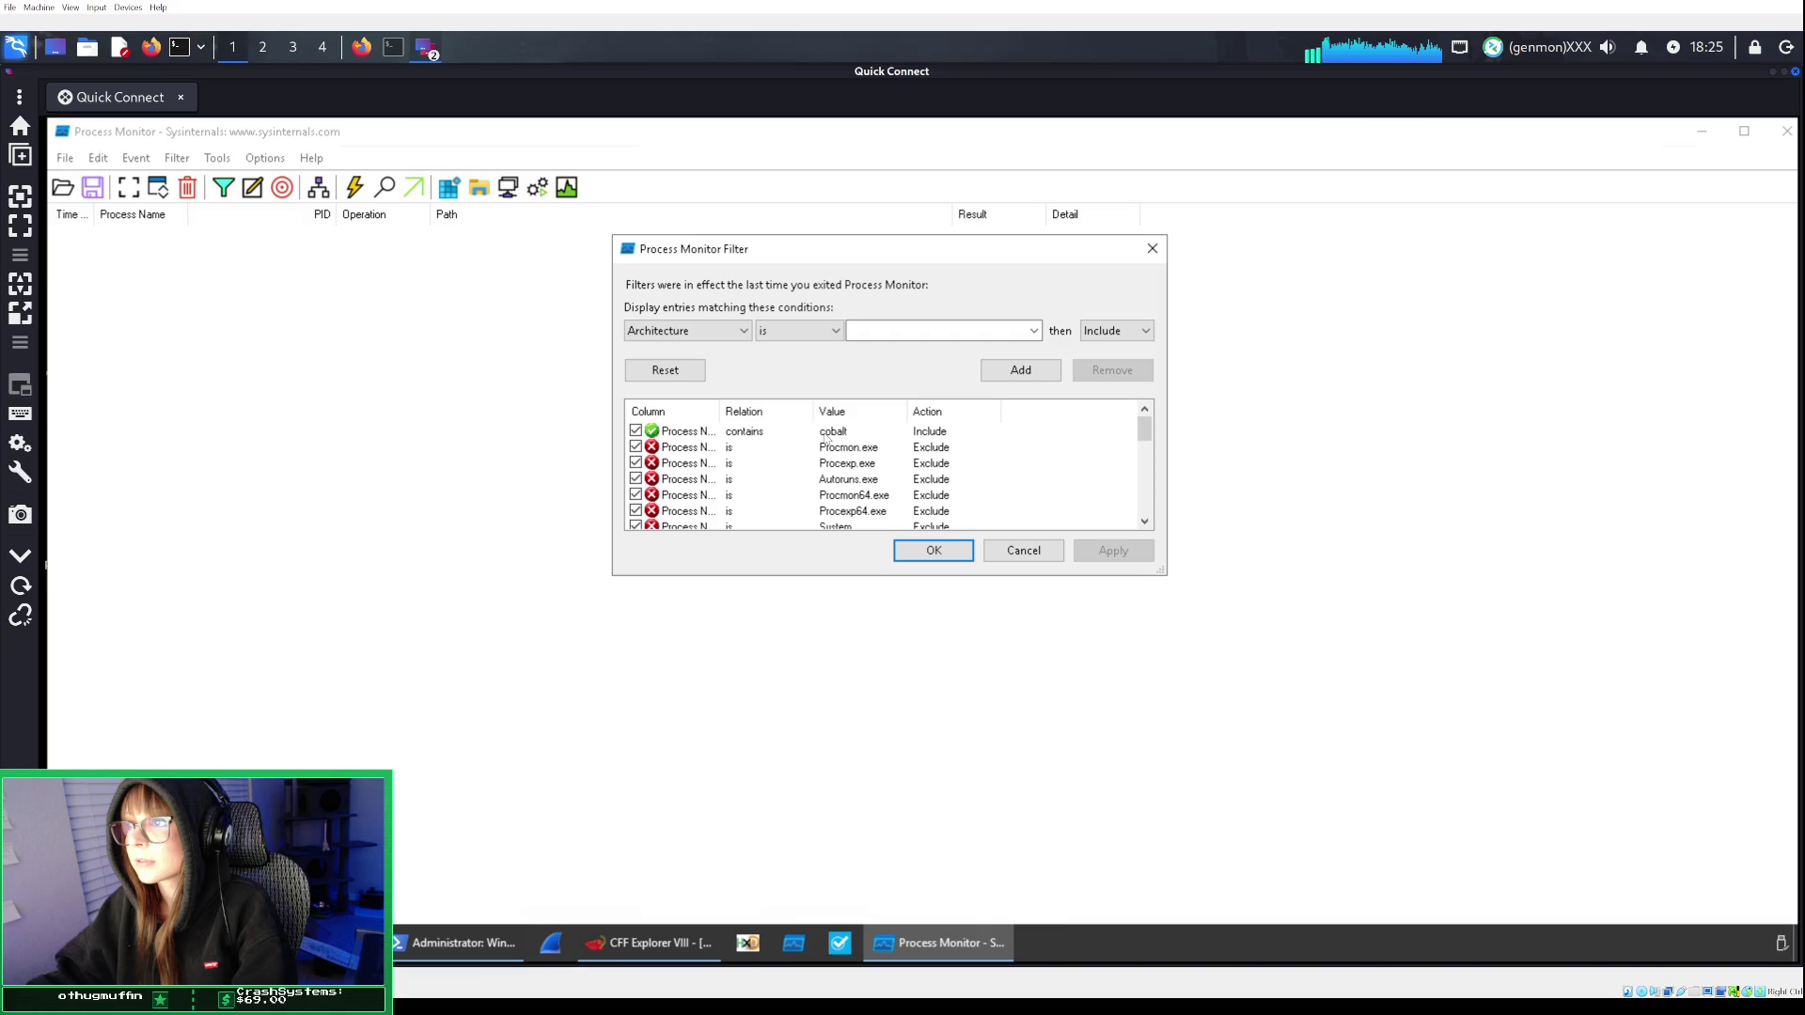
left_click(826, 436)
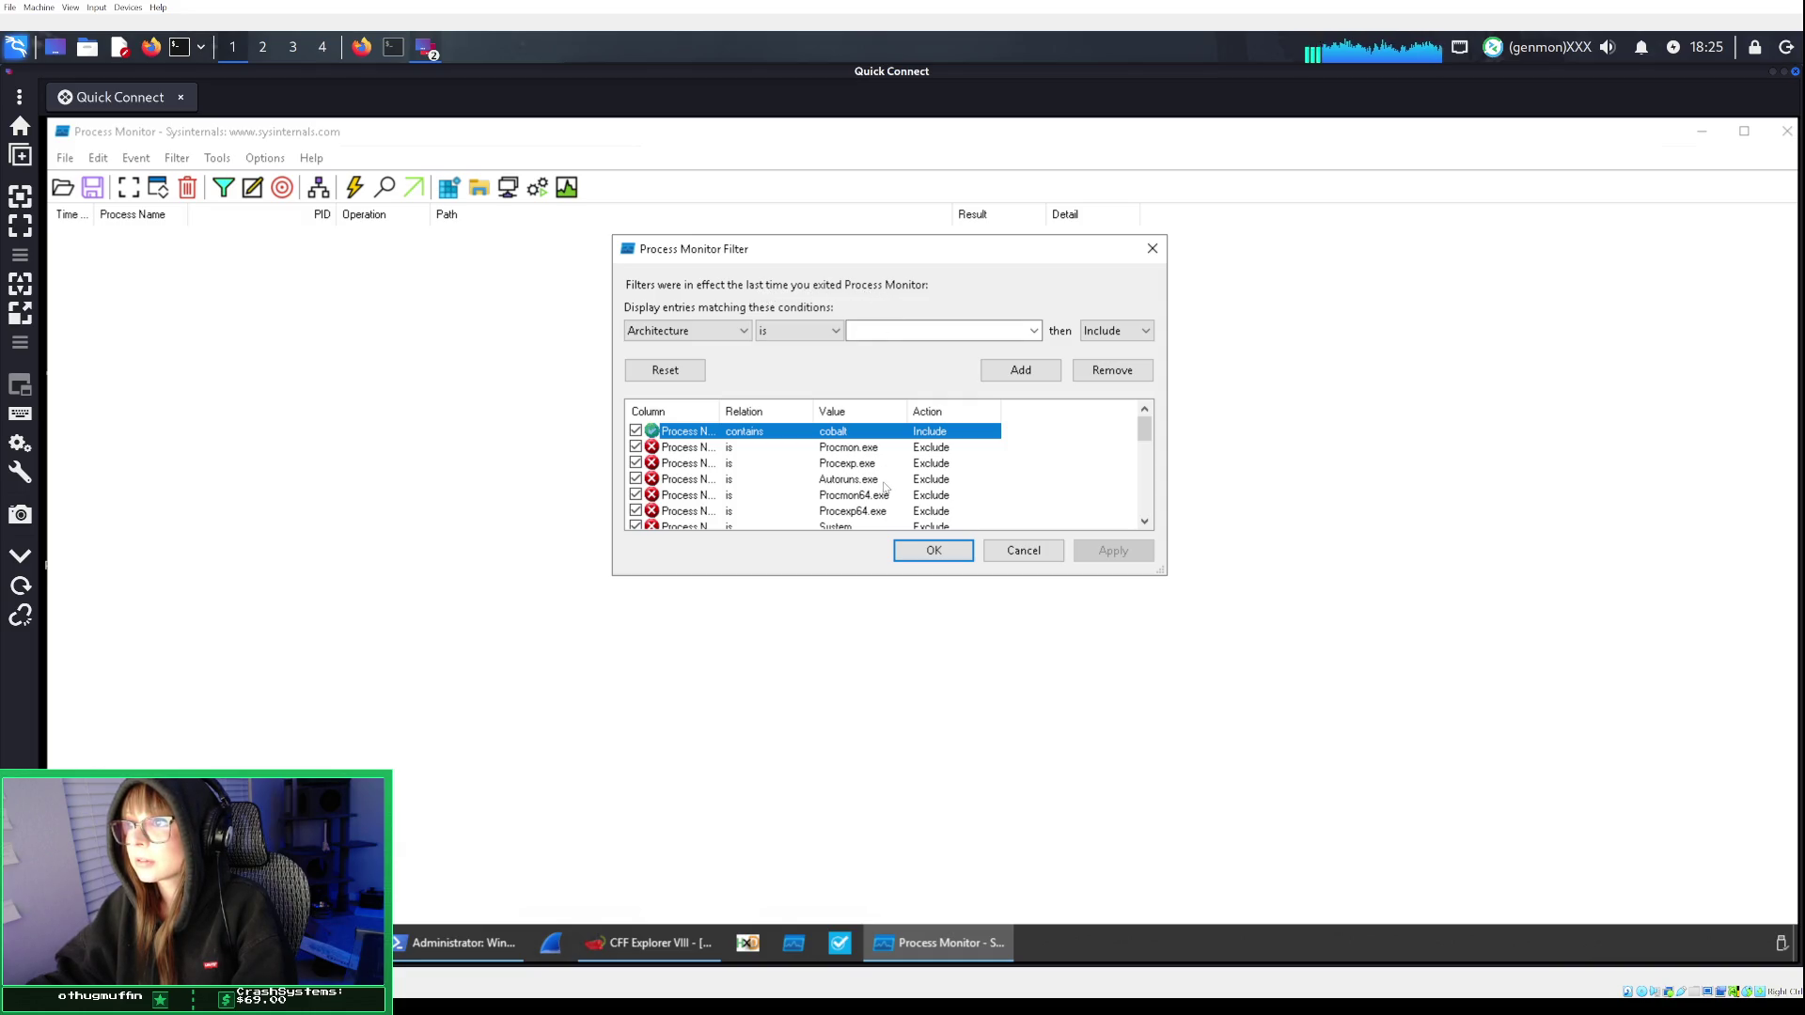
Check the room instructions, then close the Filter dialog to see cobaltstrike.exe's captured events.
scroll(885, 487, "down", 5)
scroll(885, 487, "down", 3)
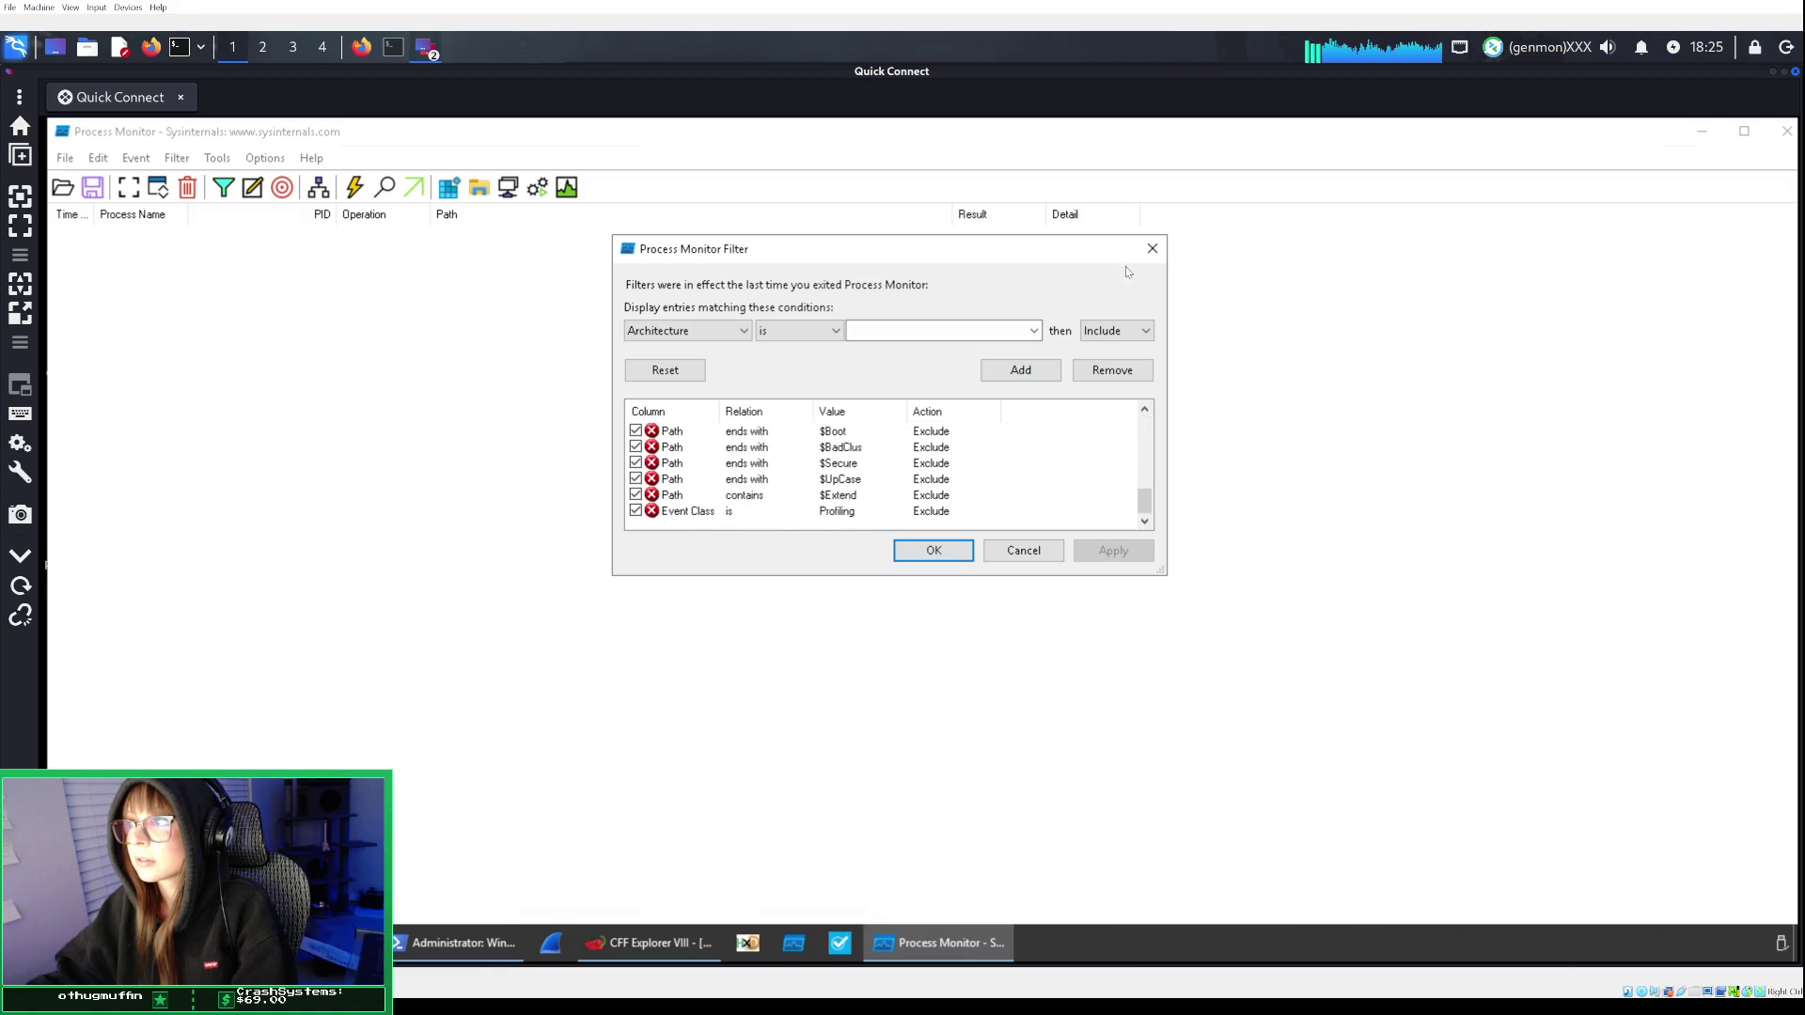
left_click(362, 46)
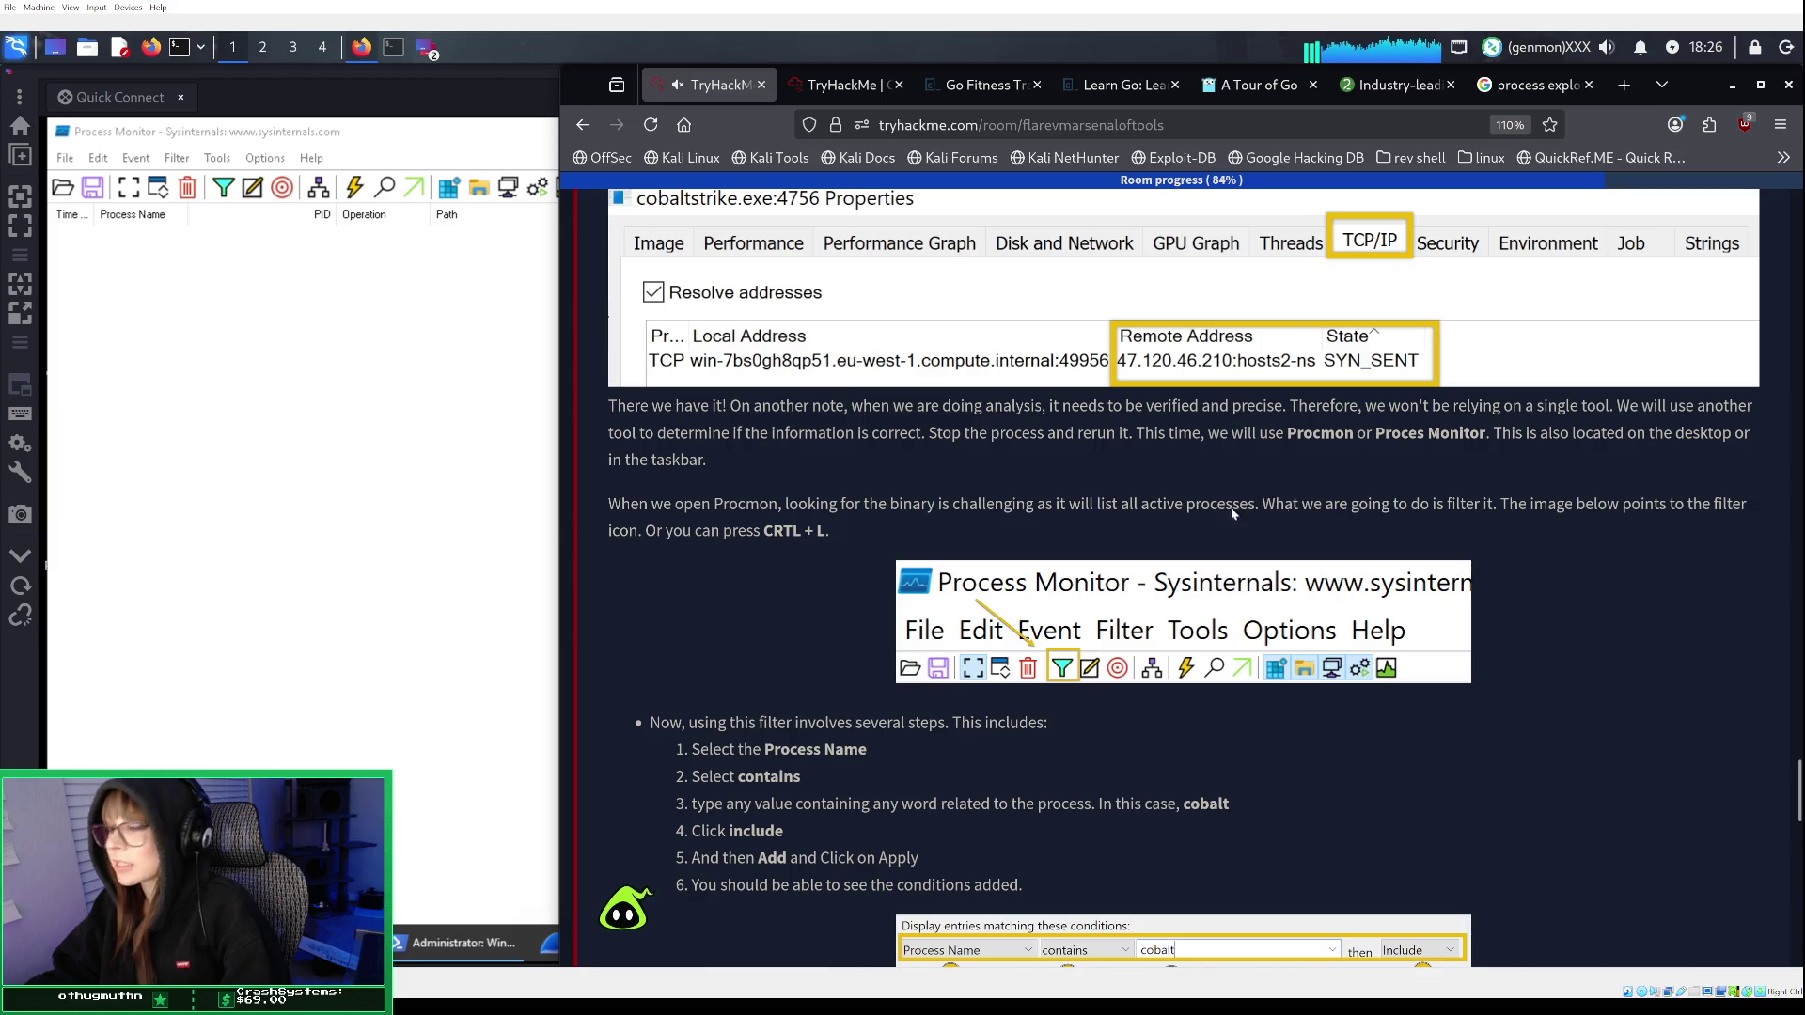
left_click(473, 482)
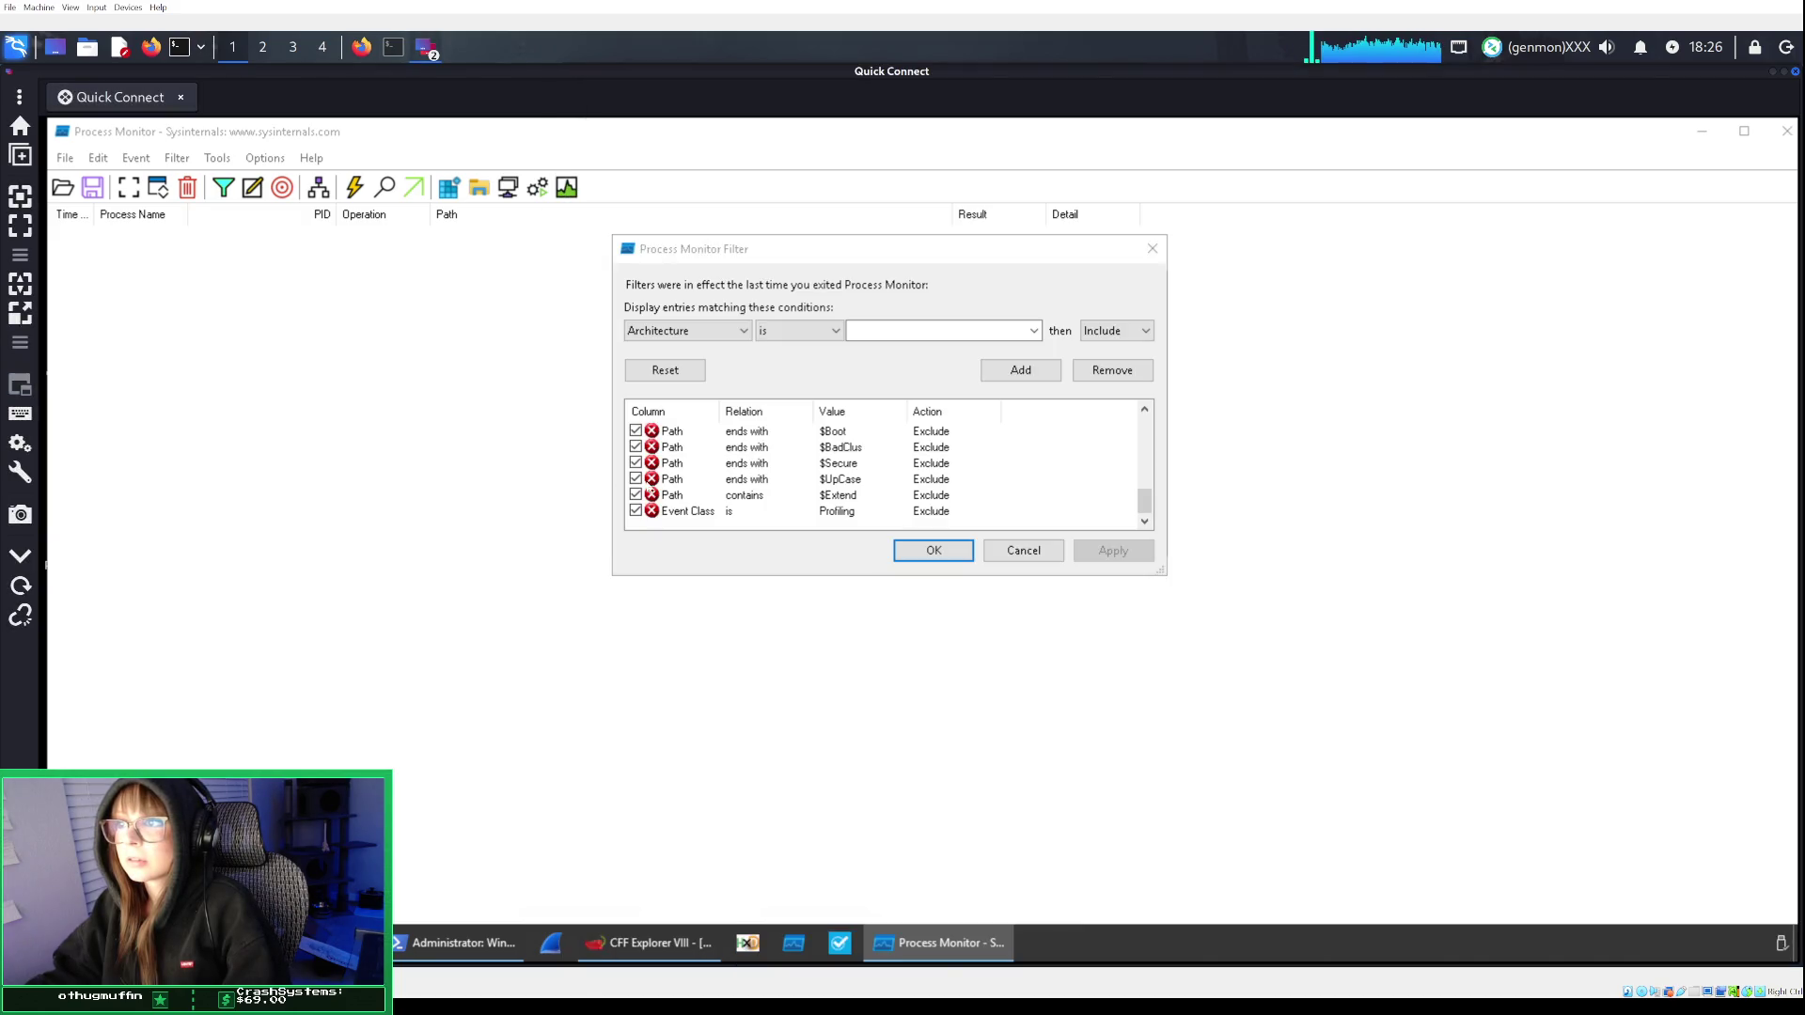
left_click(1024, 550)
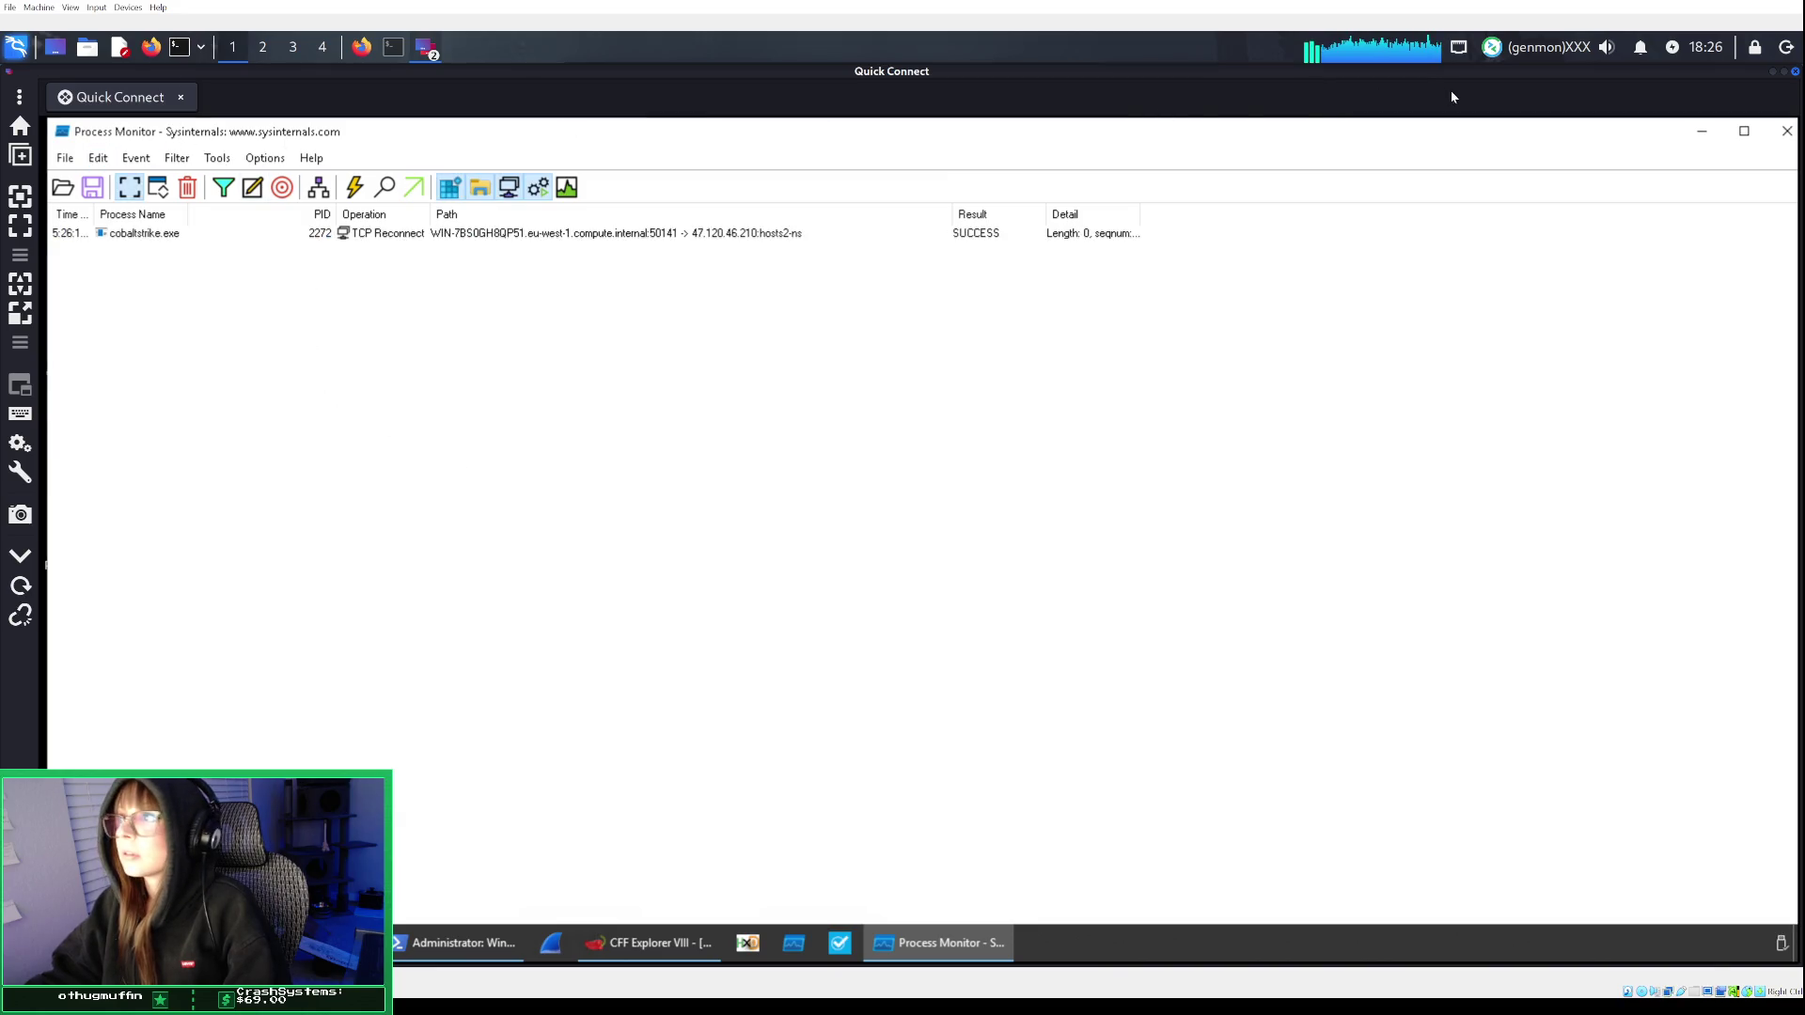
Open Properties for cobaltstrike.exe's TCP Reconnect event and review its Process, Stack and Event tabs.
left_click(172, 234)
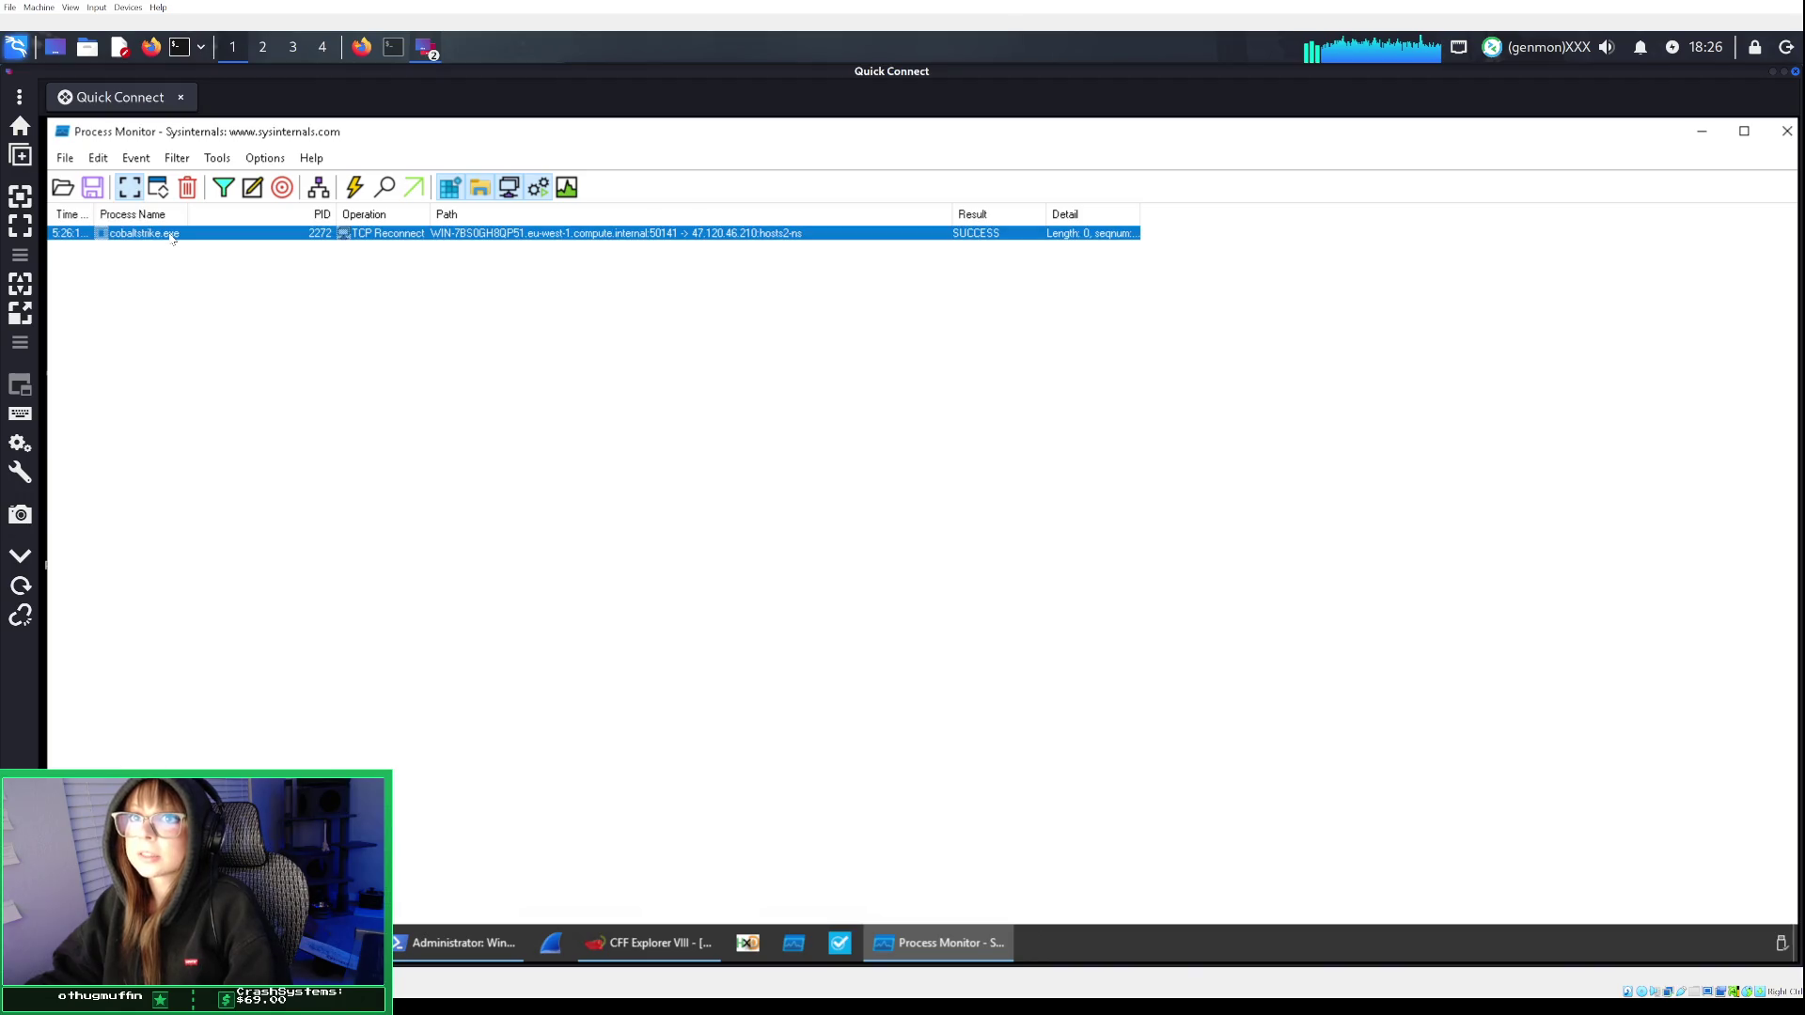
right_click(172, 236)
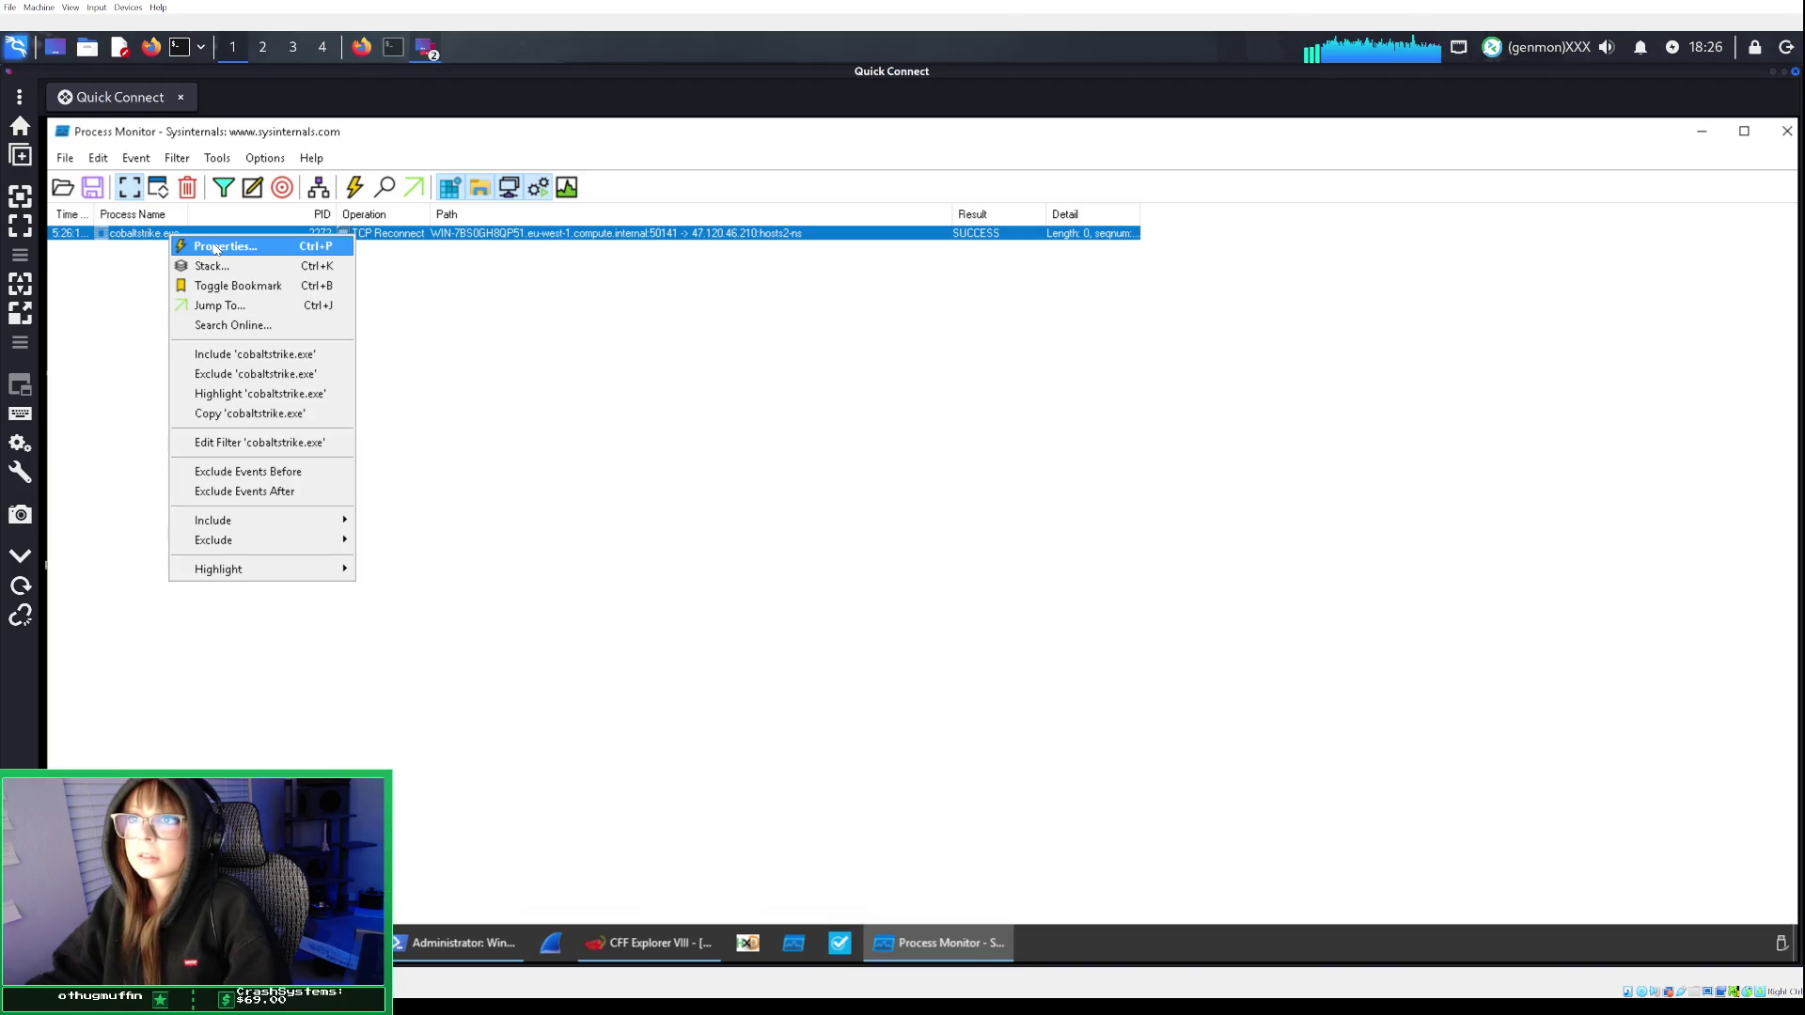
left_click(217, 248)
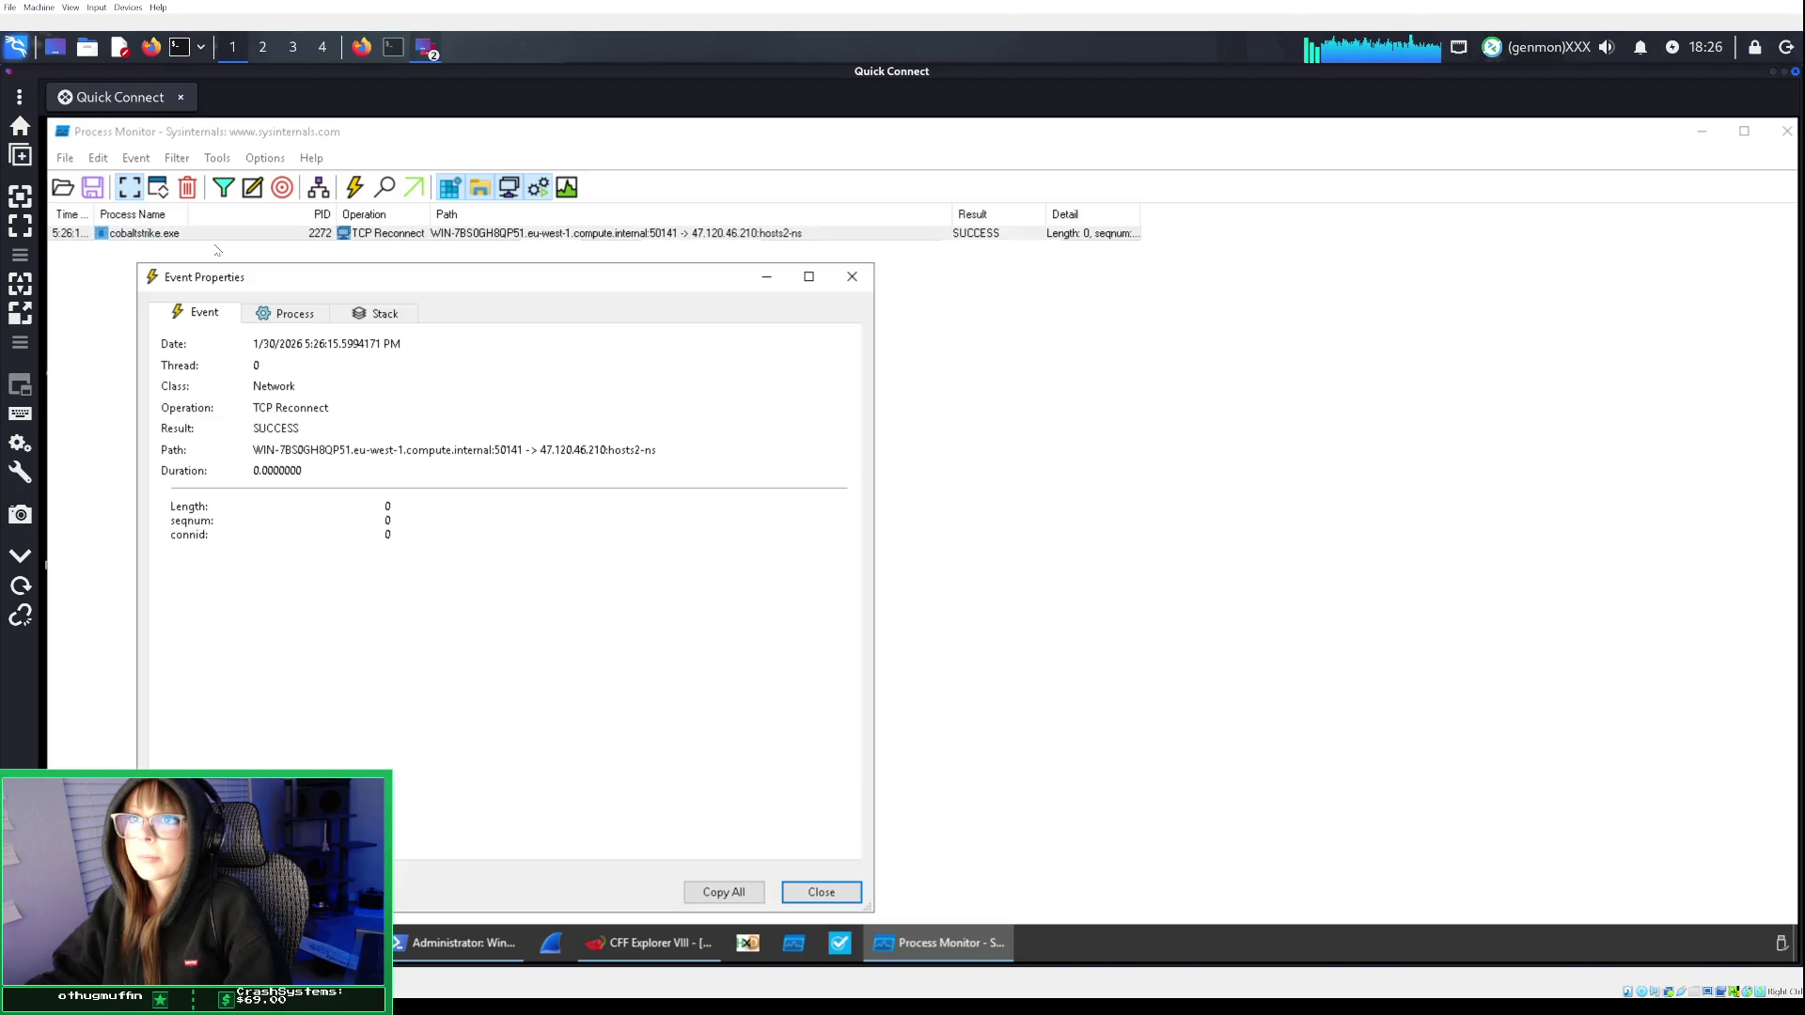
left_click(314, 320)
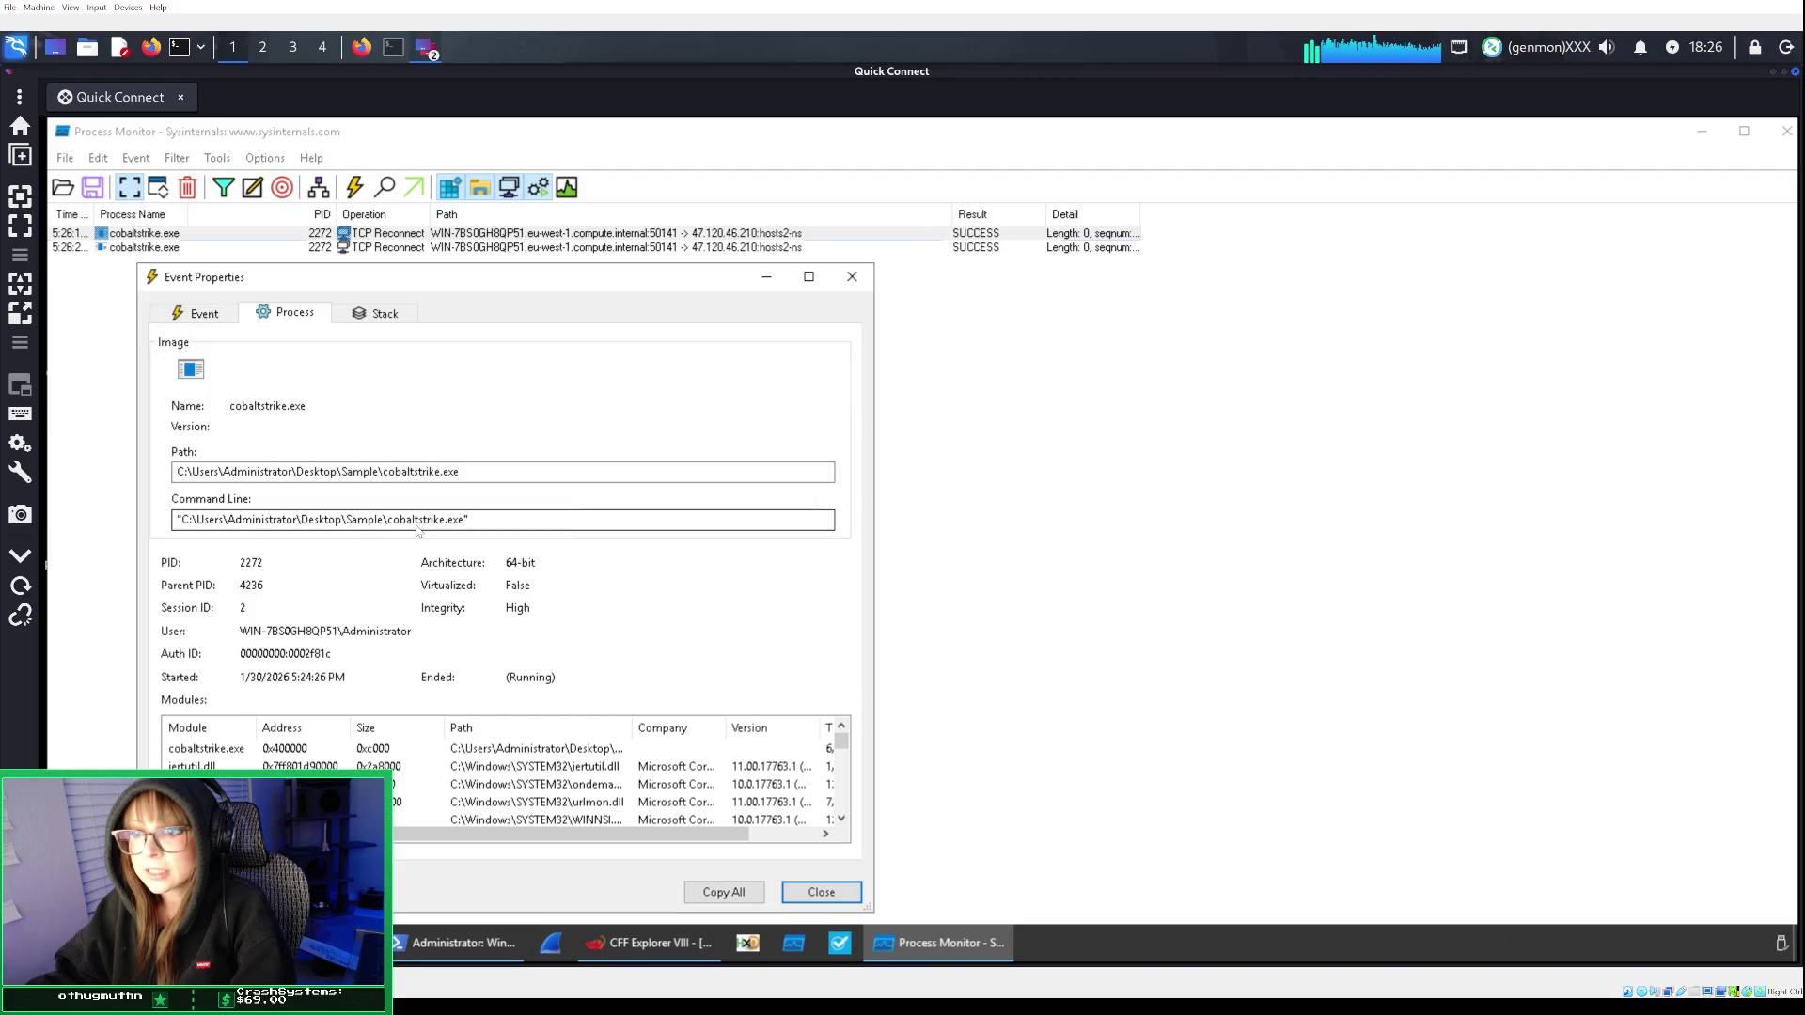
left_click(379, 313)
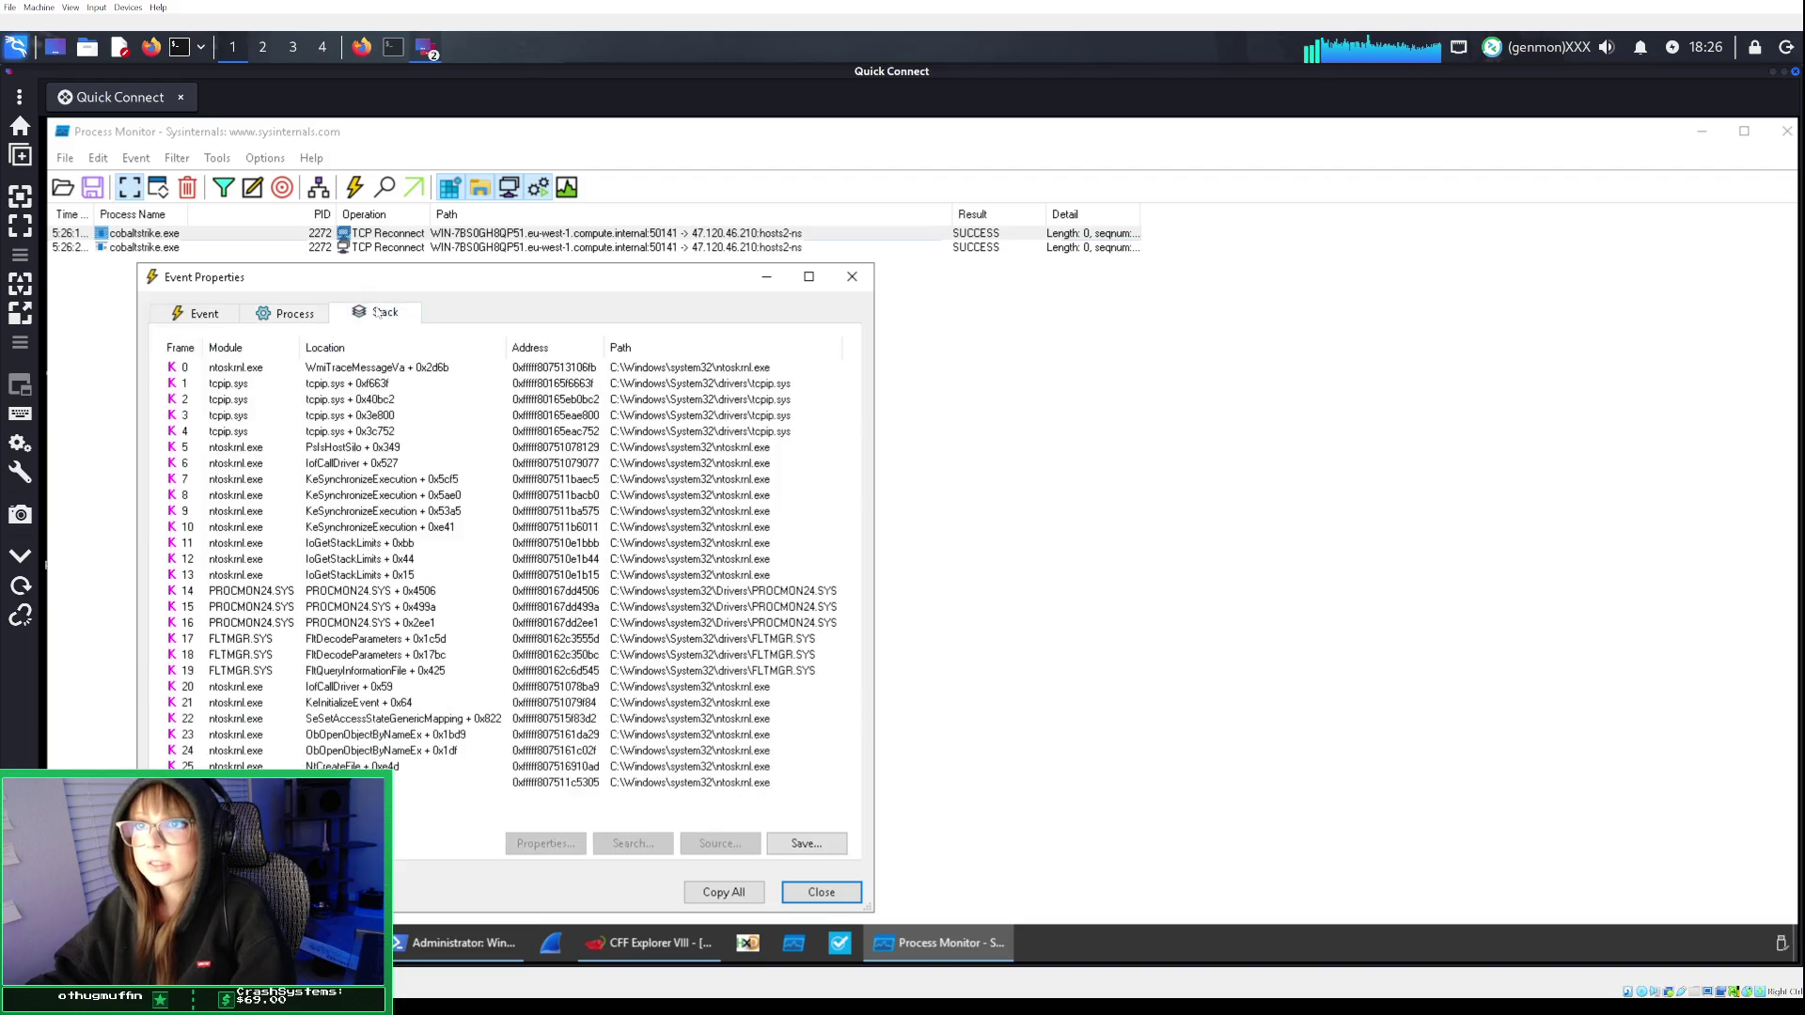
left_click(287, 314)
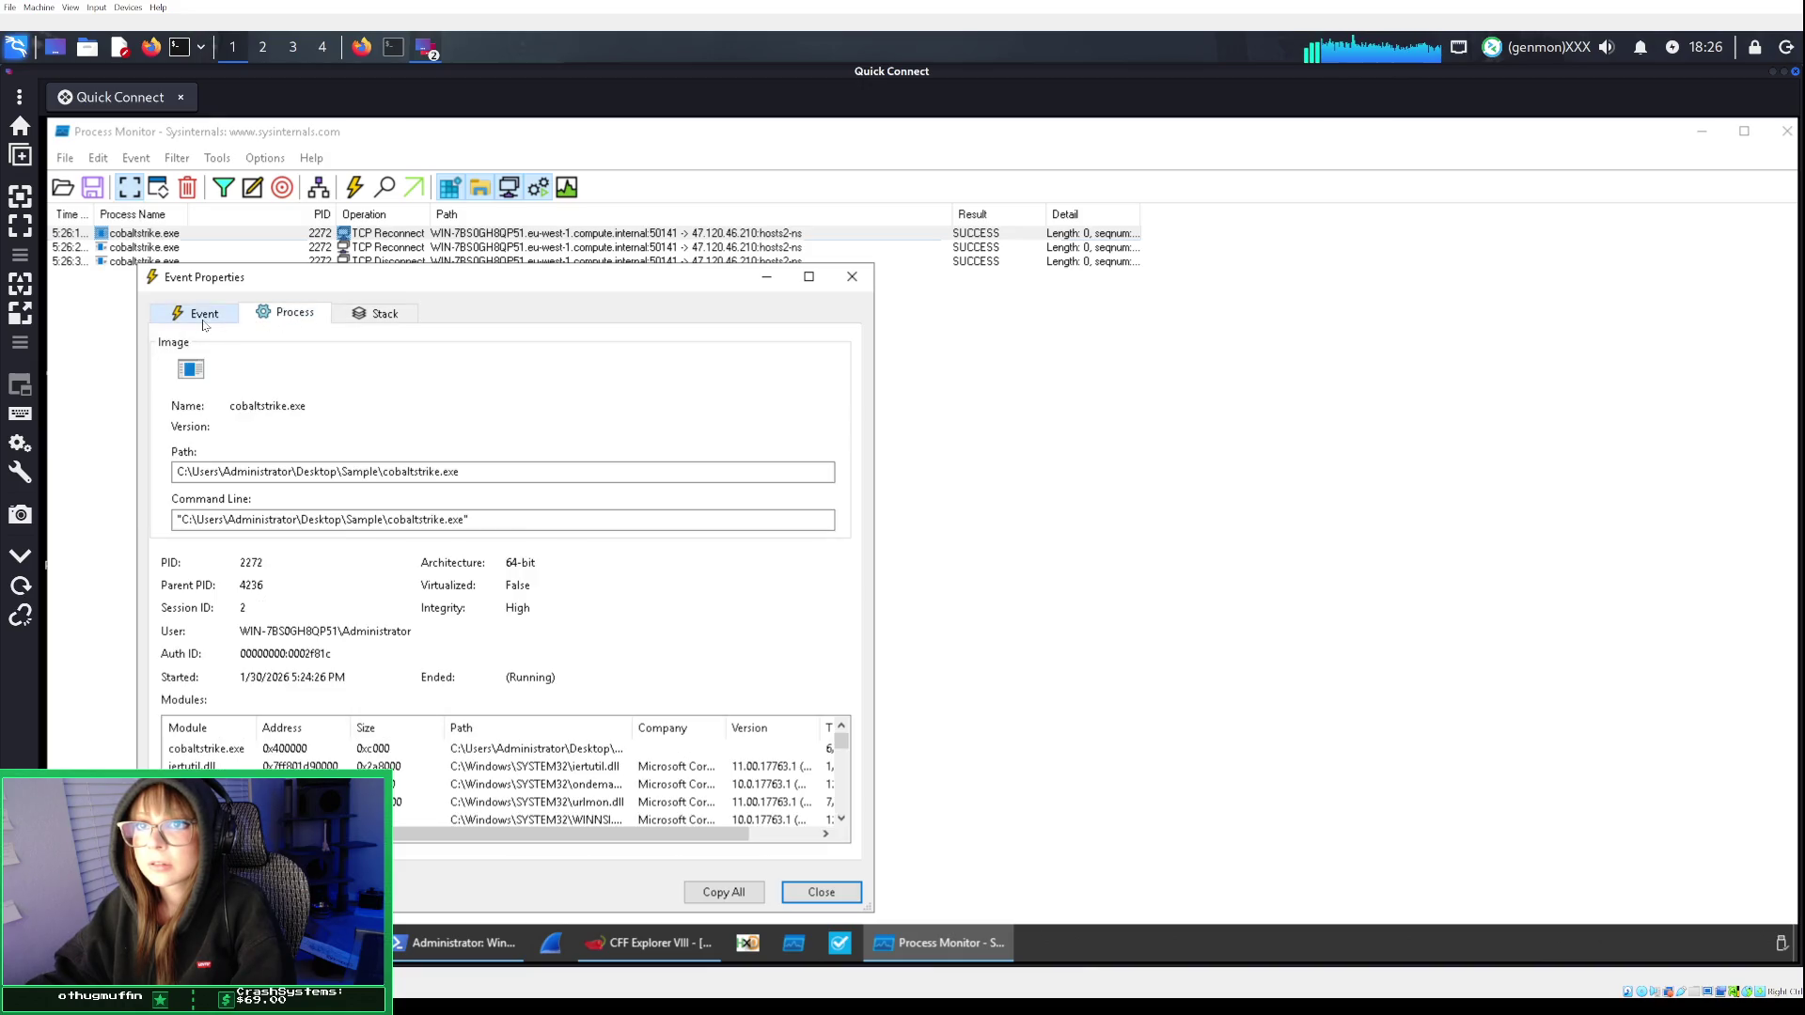
left_click(371, 313)
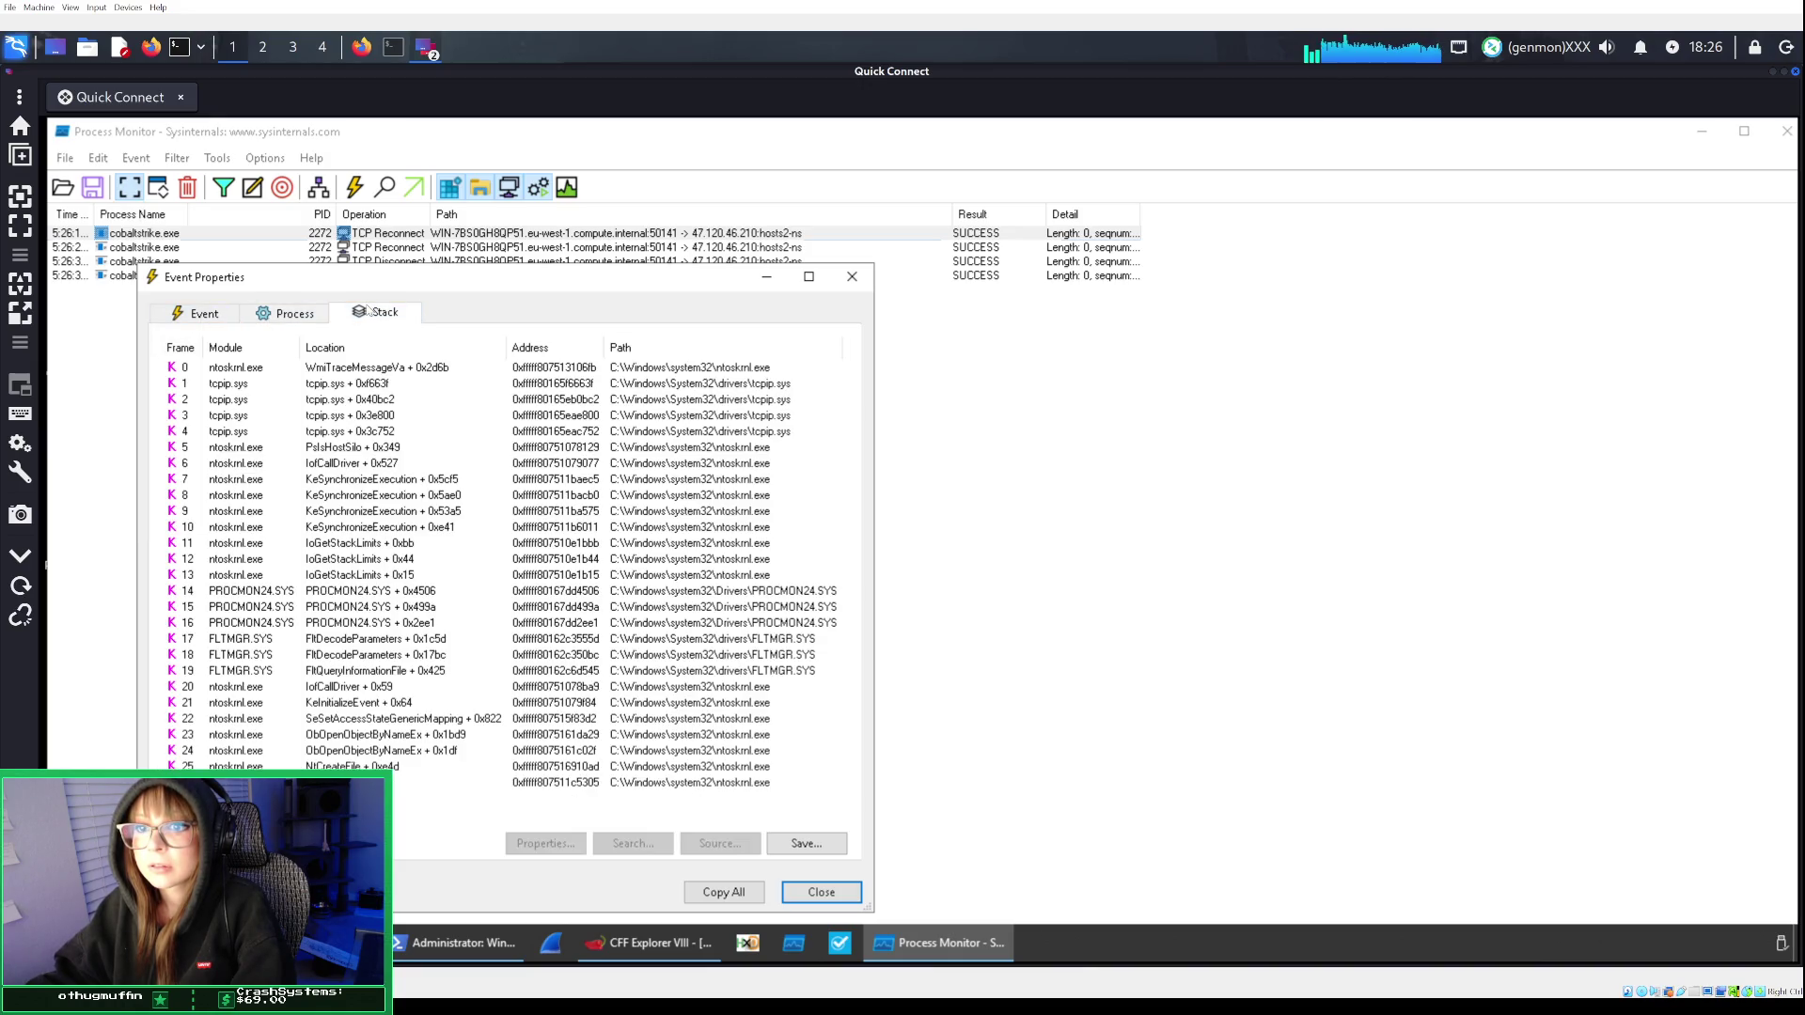
left_click(213, 315)
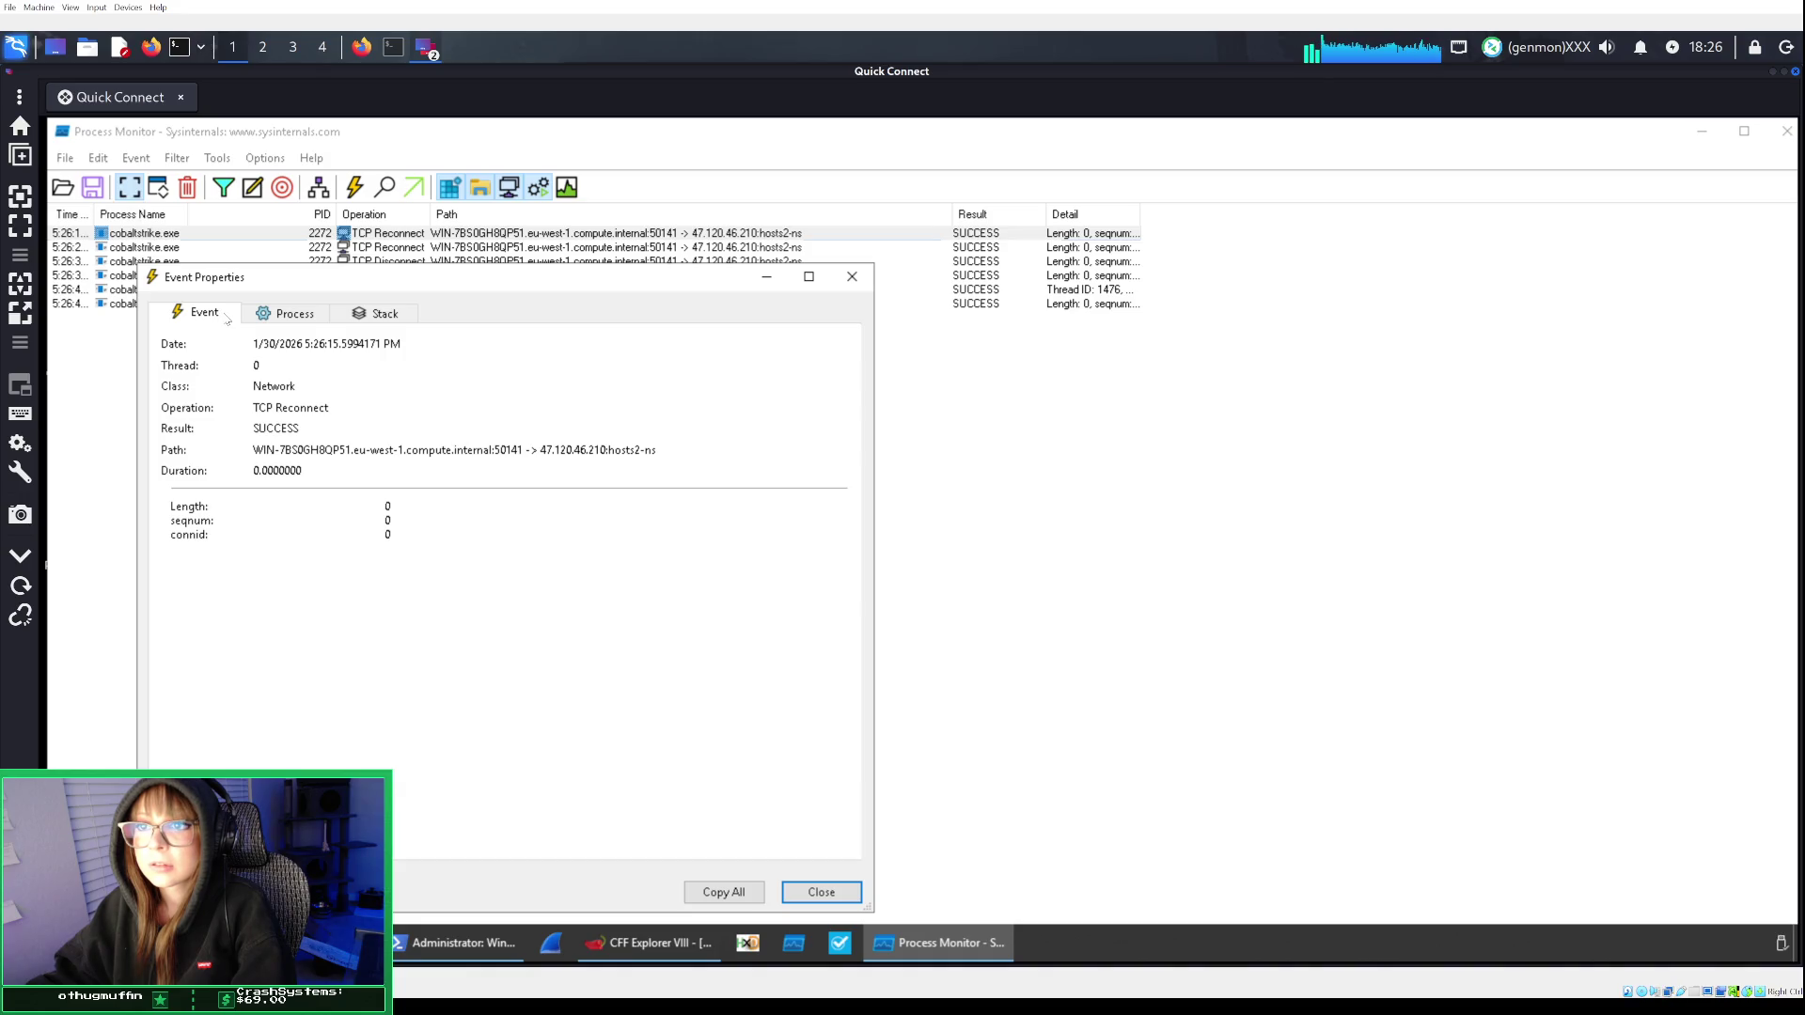
Glance over the room page, then reopen Process Monitor's Filter dialog (Ctrl+L).
left_click(361, 47)
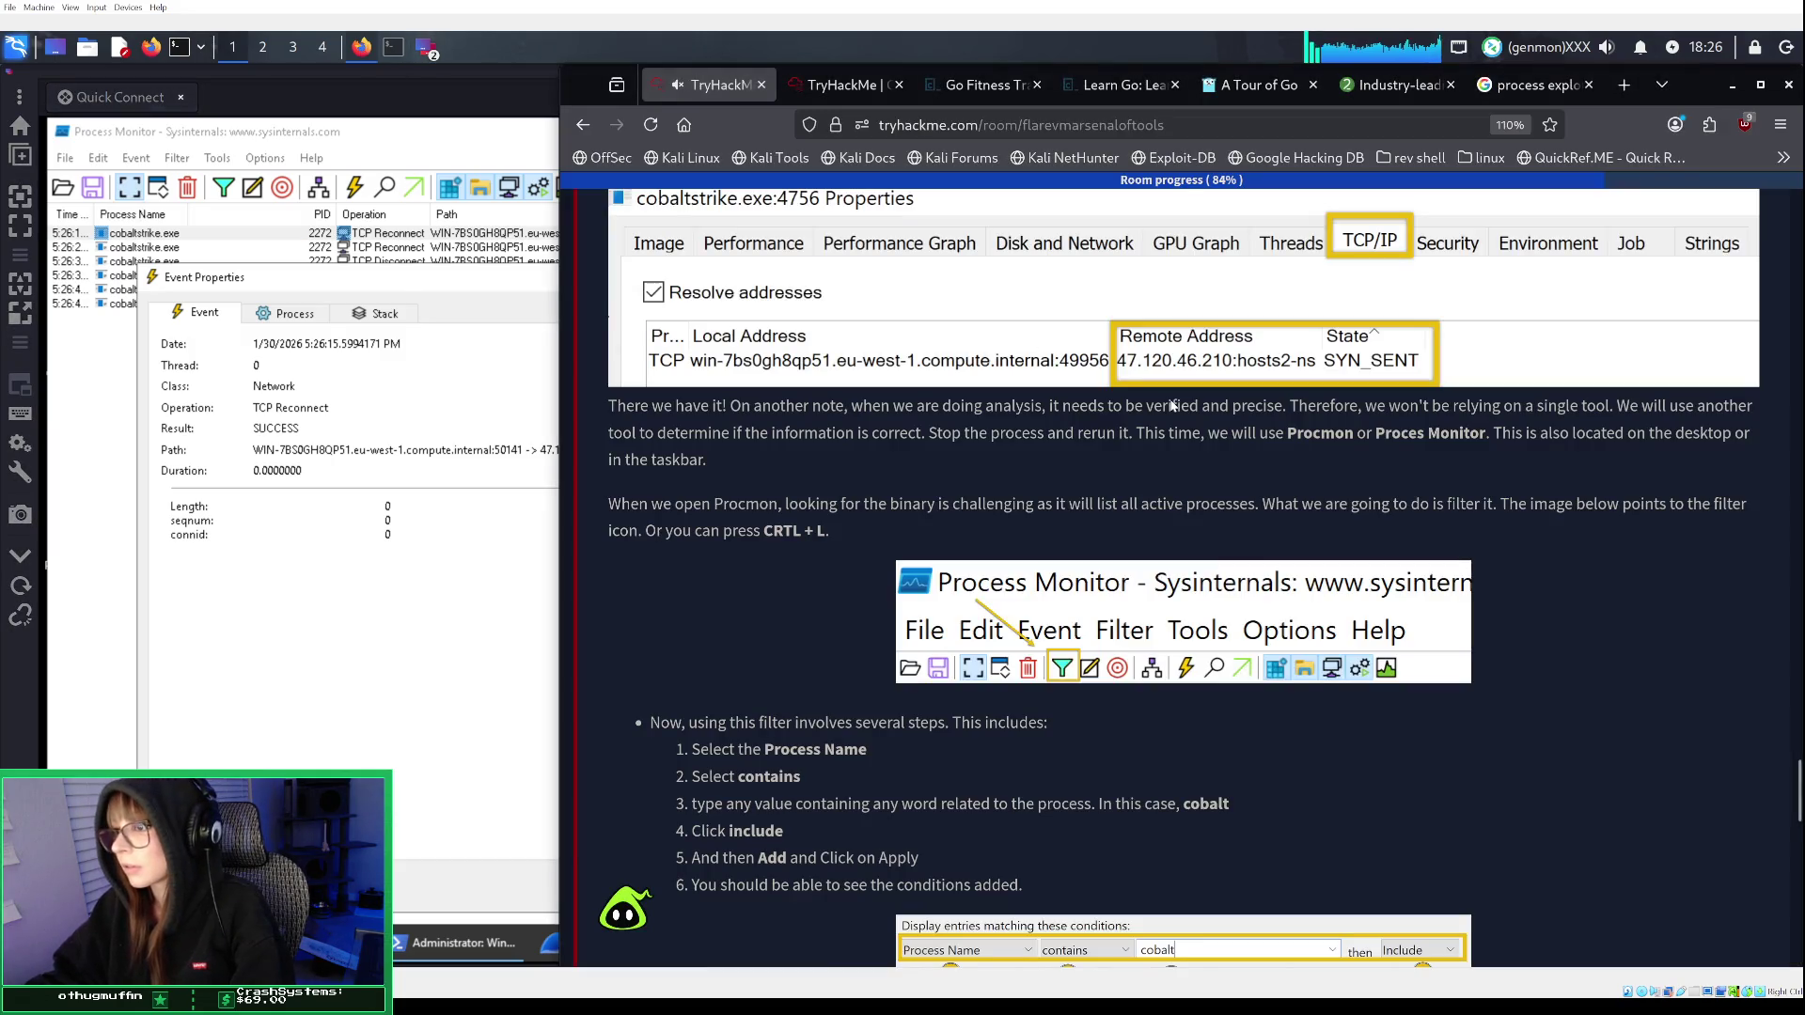
scroll(1173, 404, "down", 1)
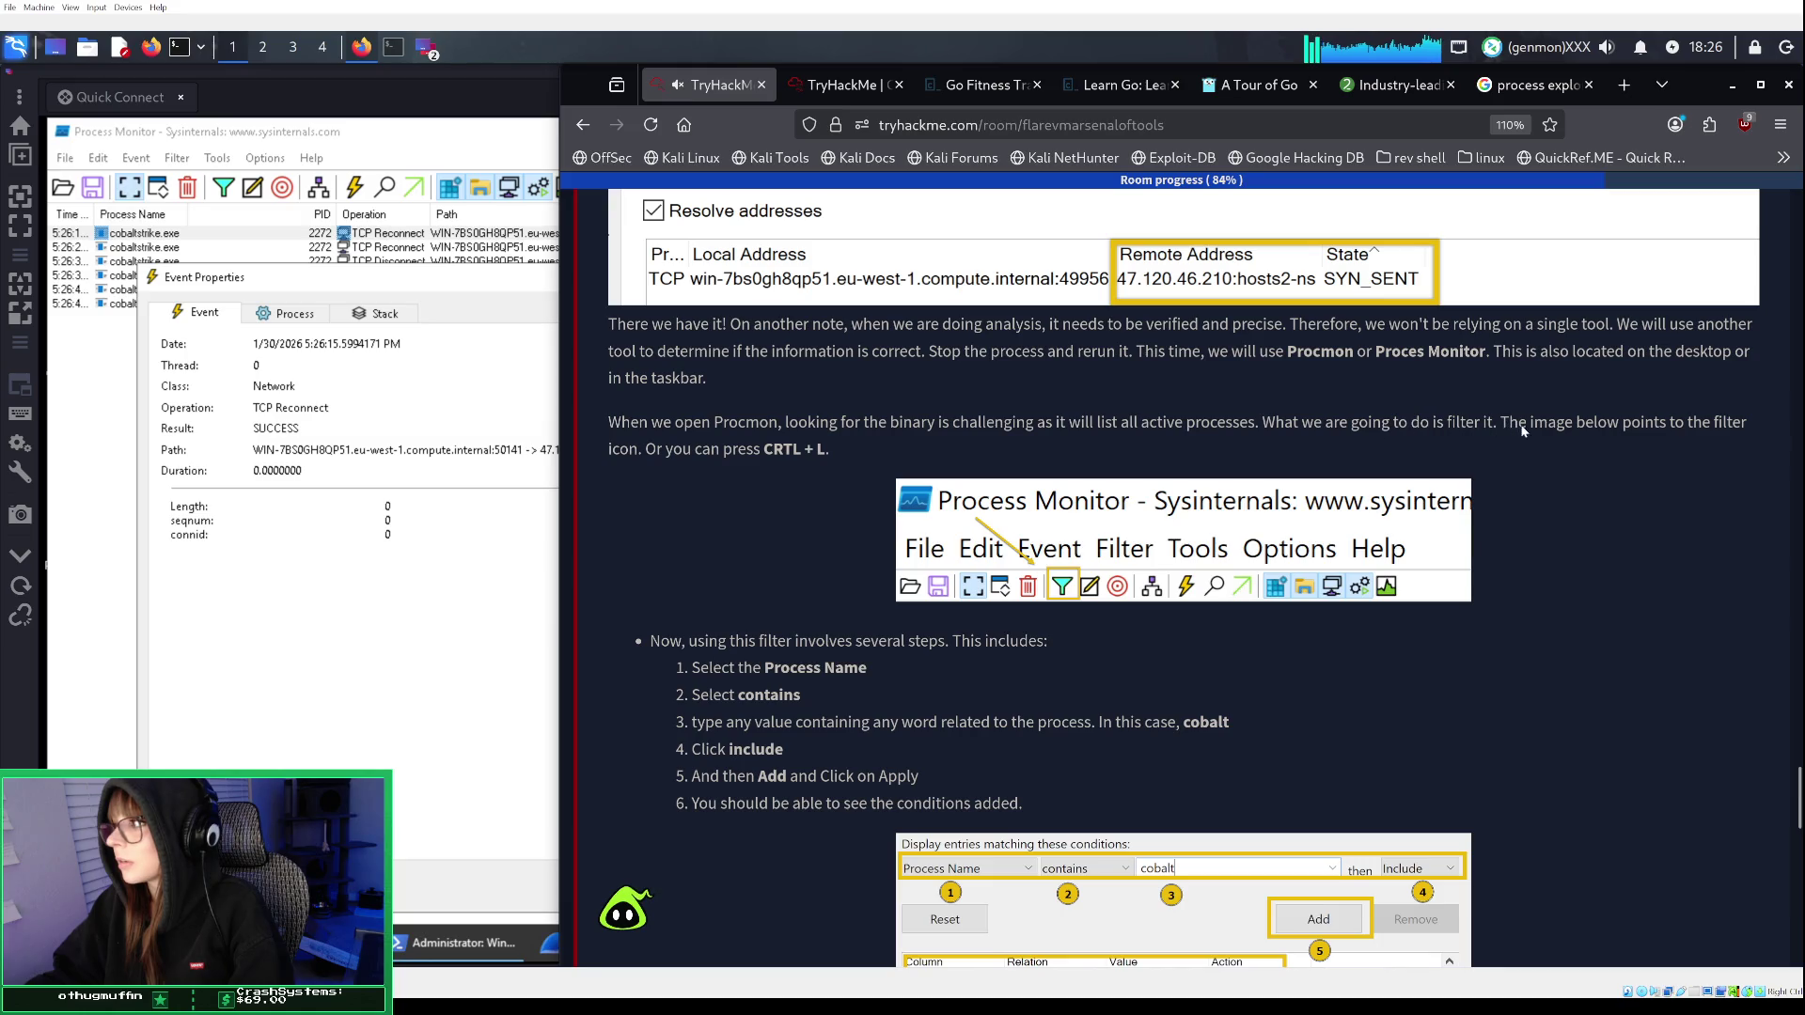
left_click(224, 188)
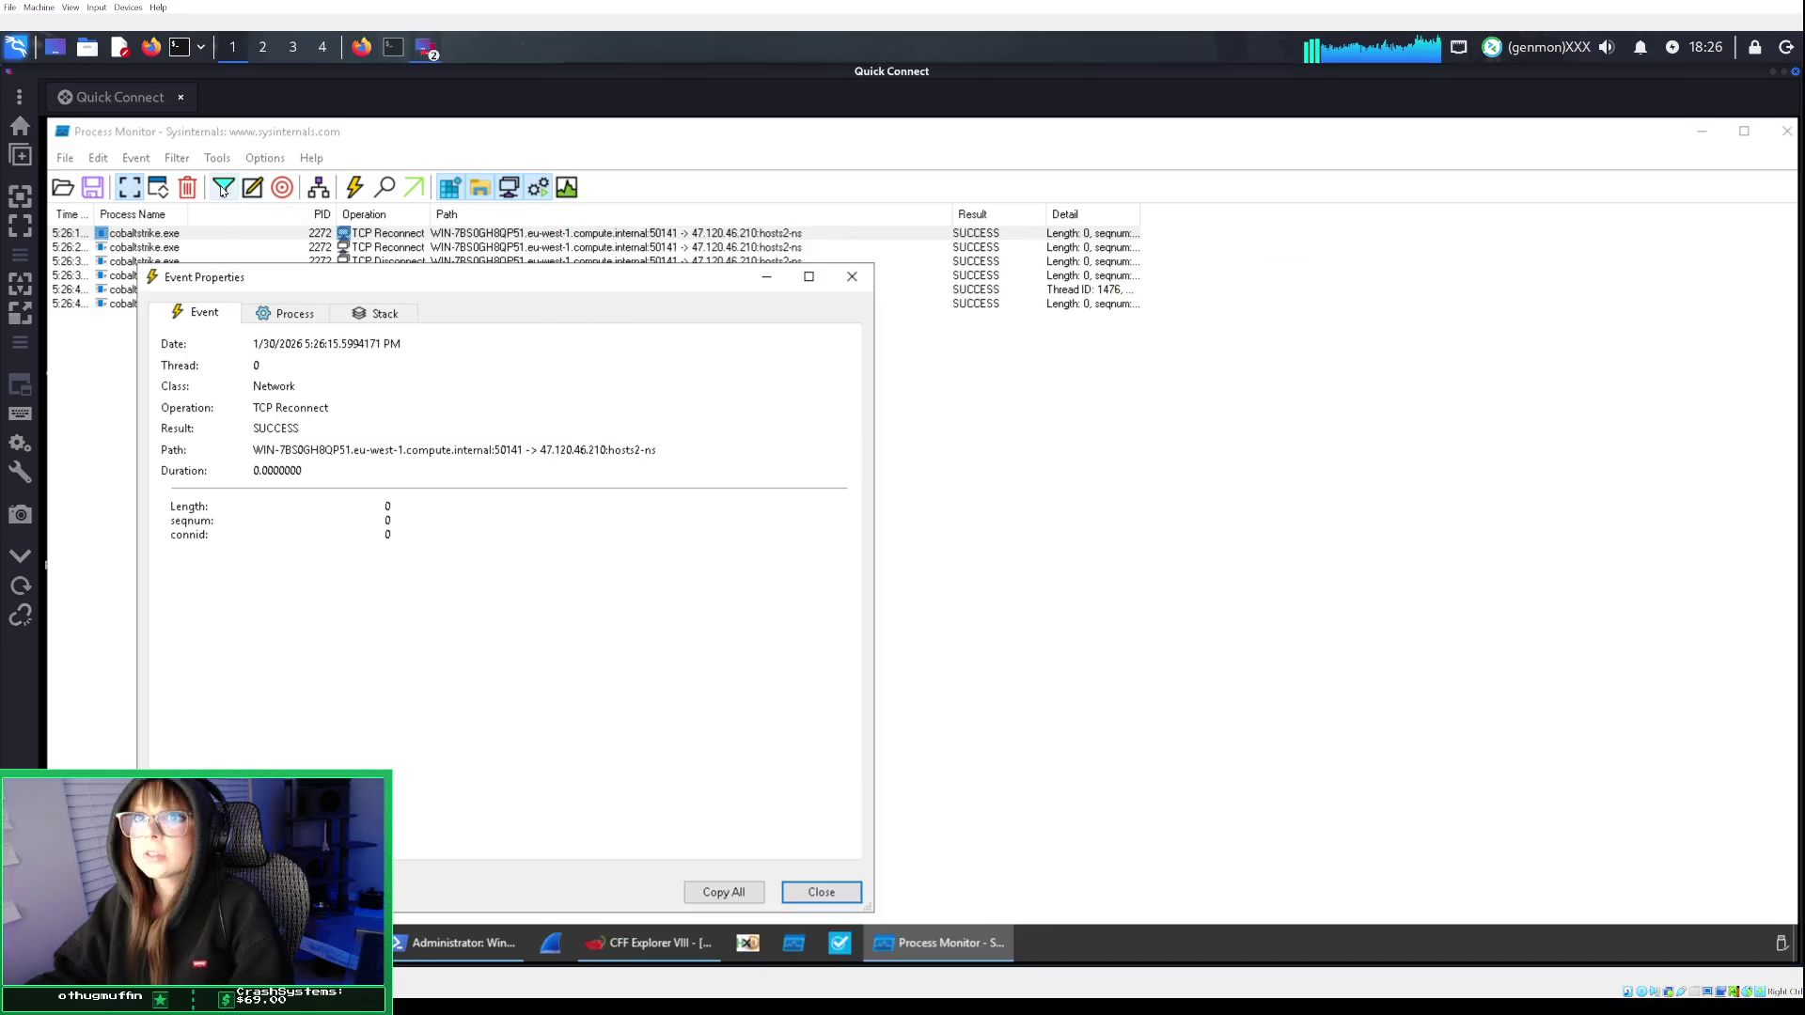
left_click(224, 188)
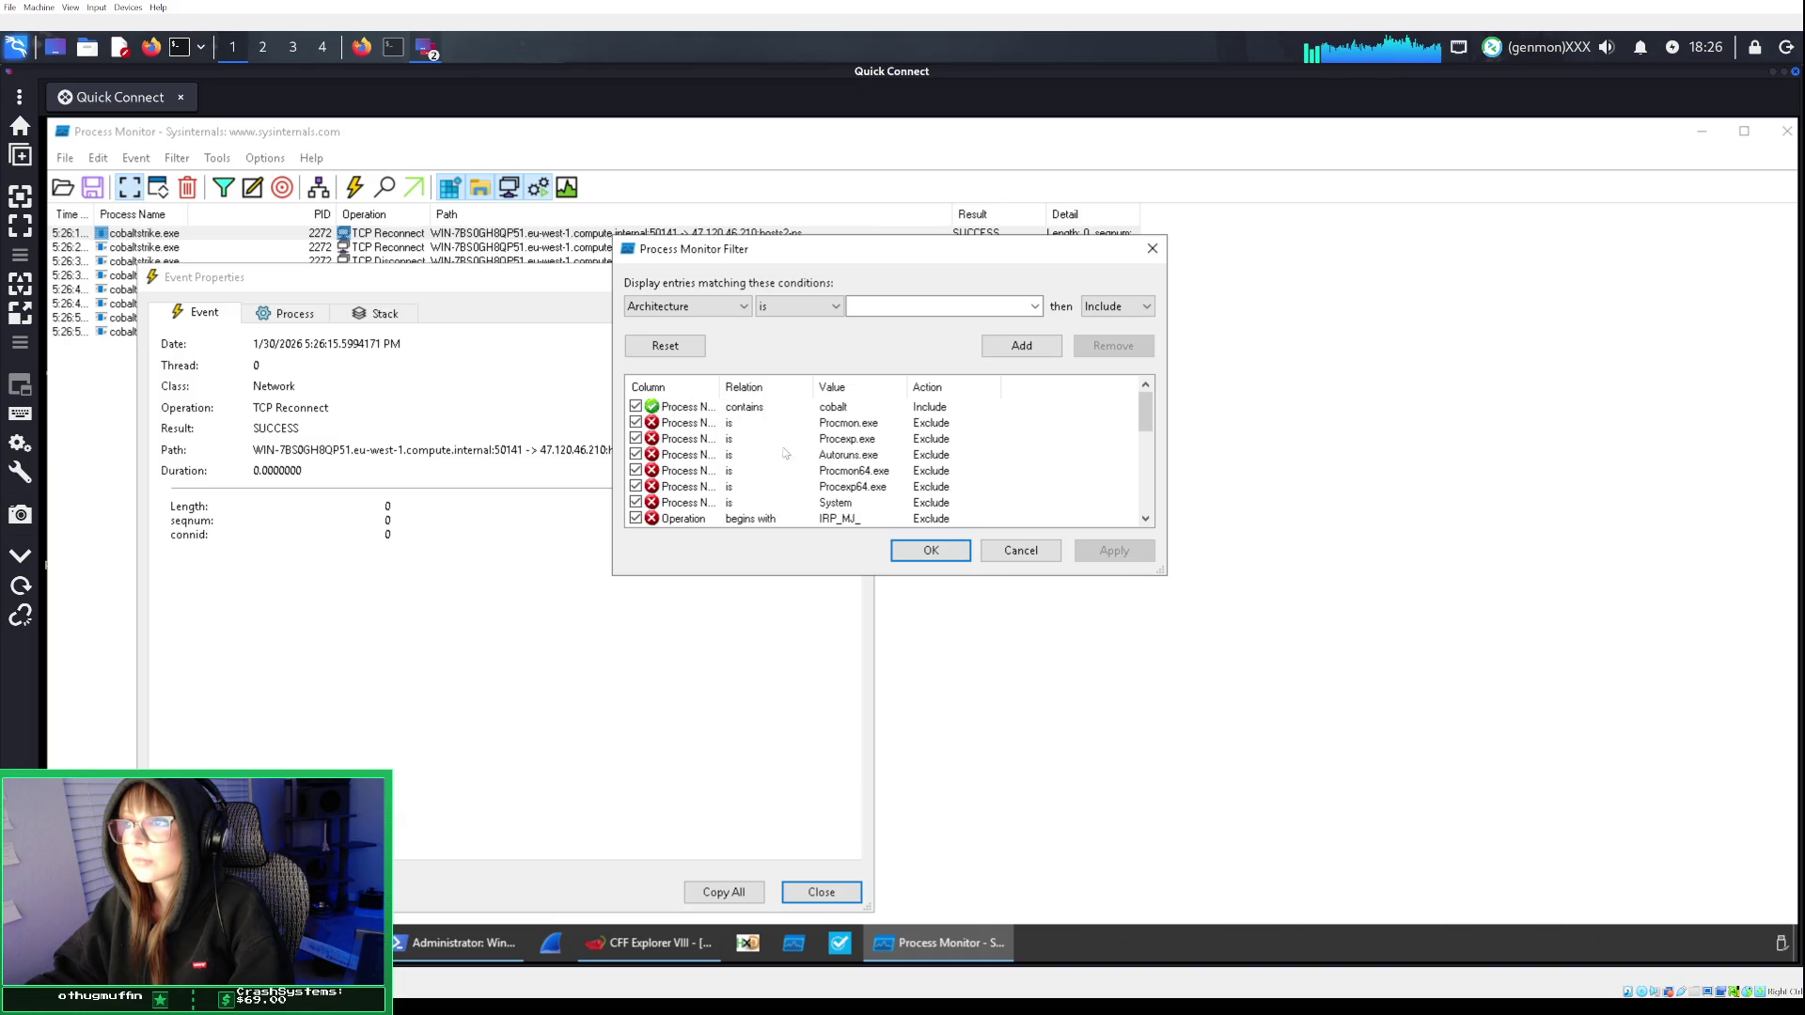
Reset the filter rules to defaults and recheck the room's filter instructions.
left_click(697, 350)
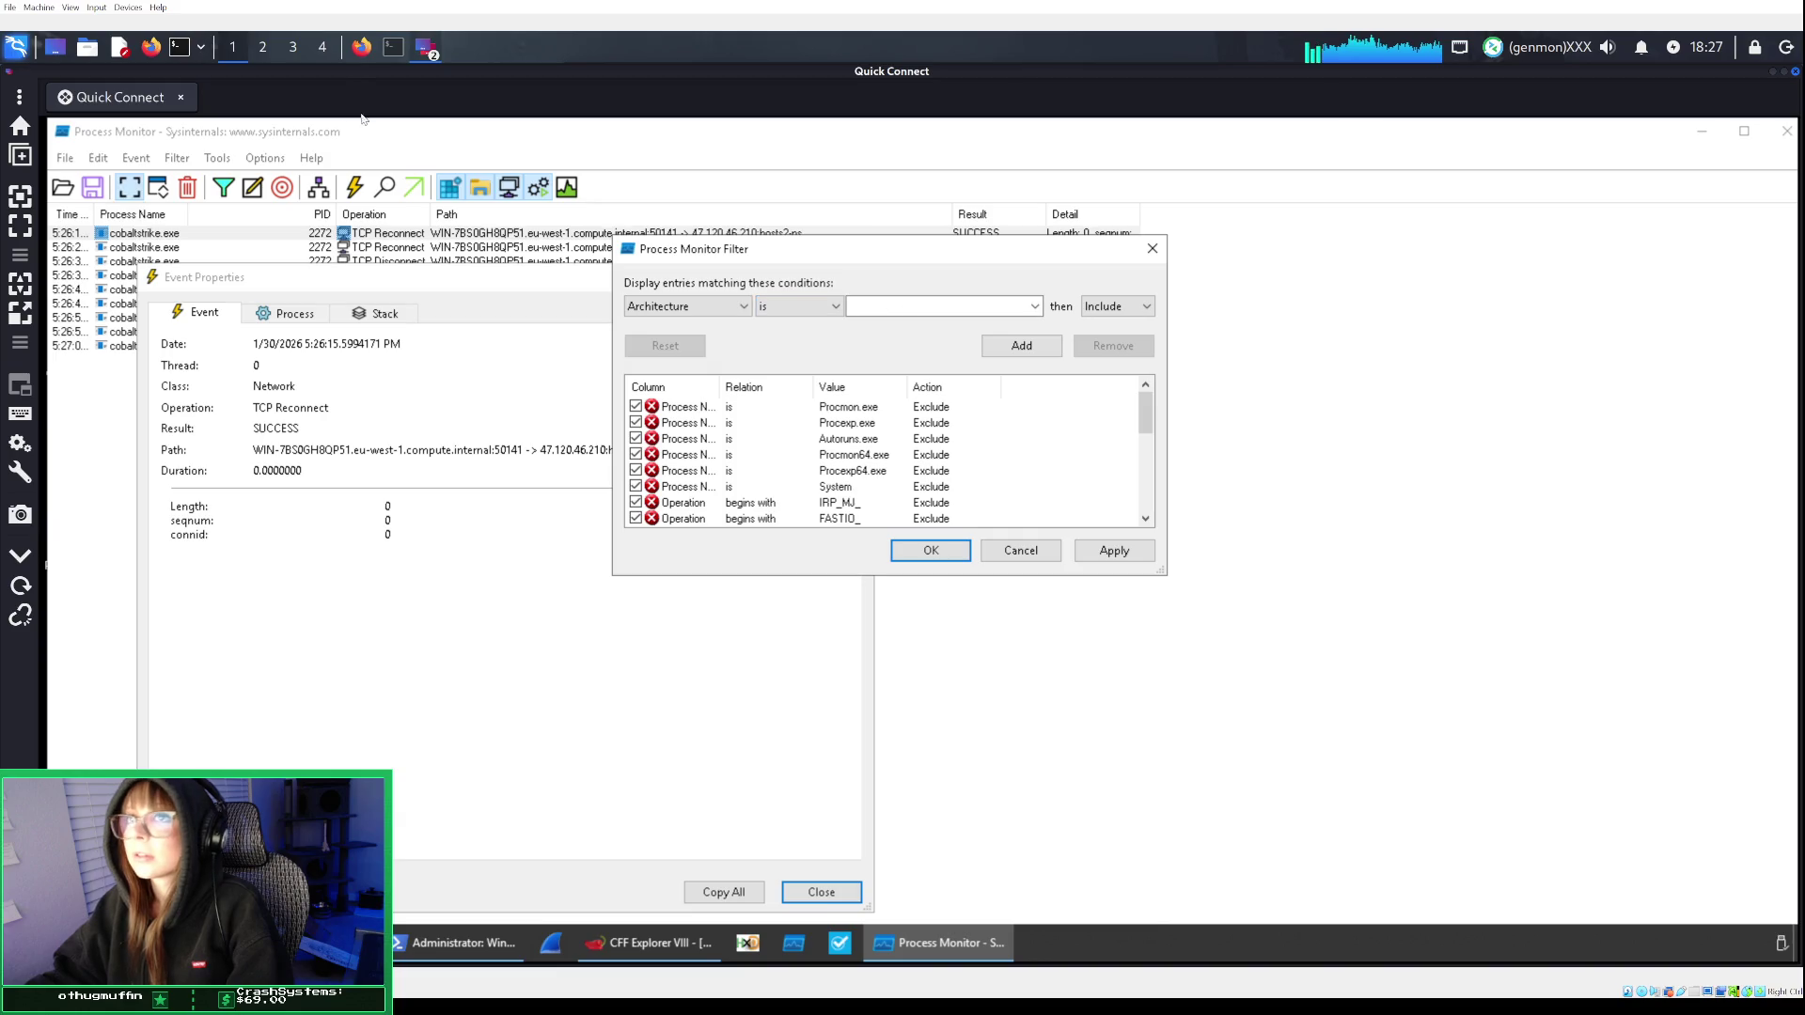
left_click(374, 54)
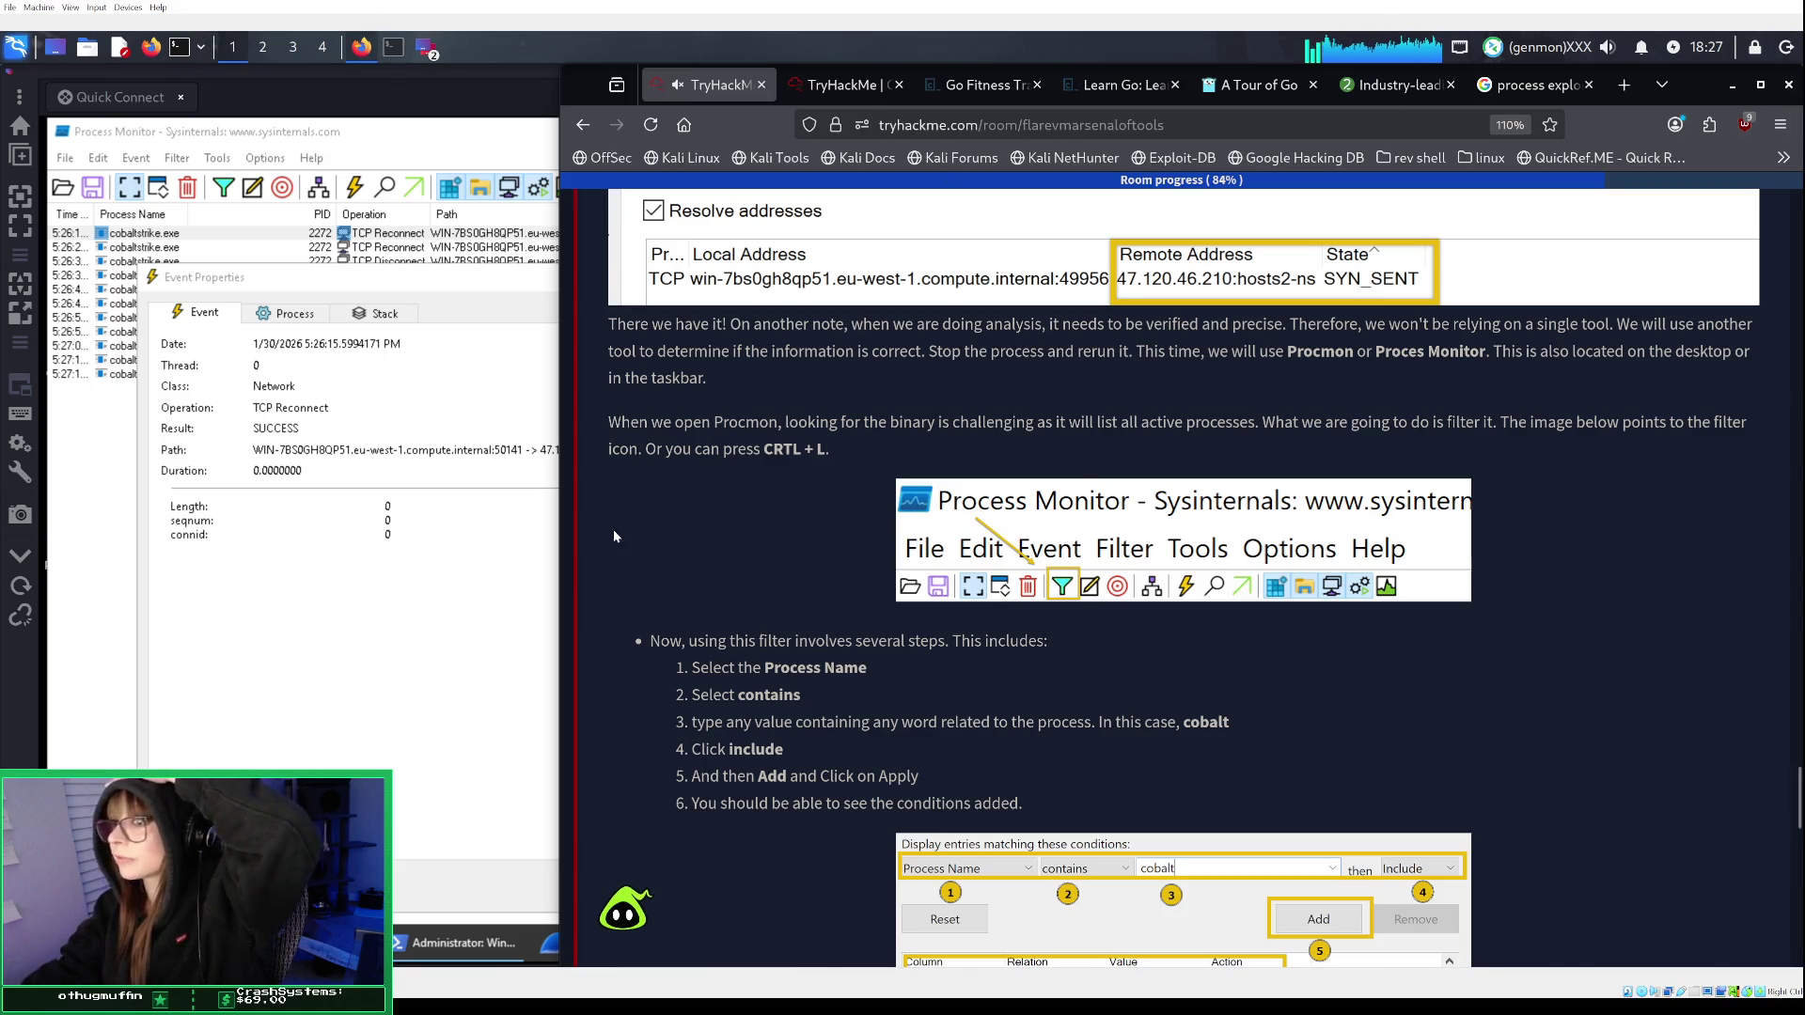
scroll(648, 510, "down", 3)
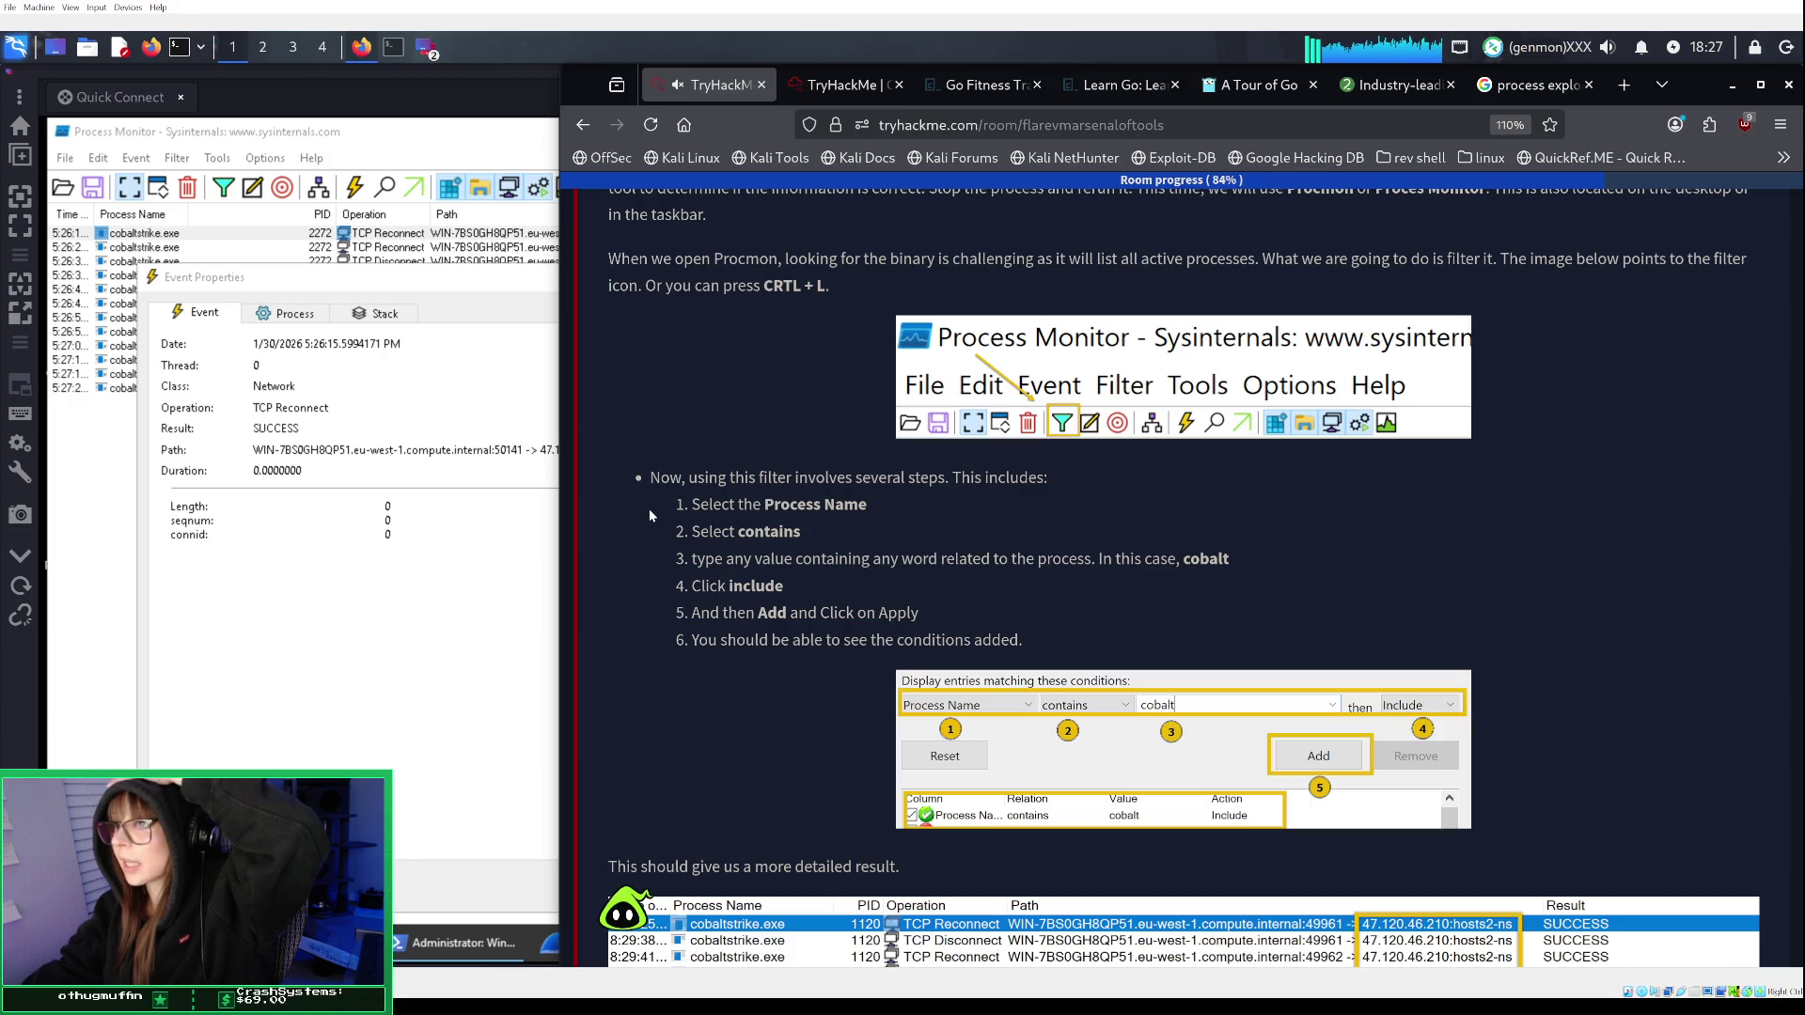
left_click(414, 290)
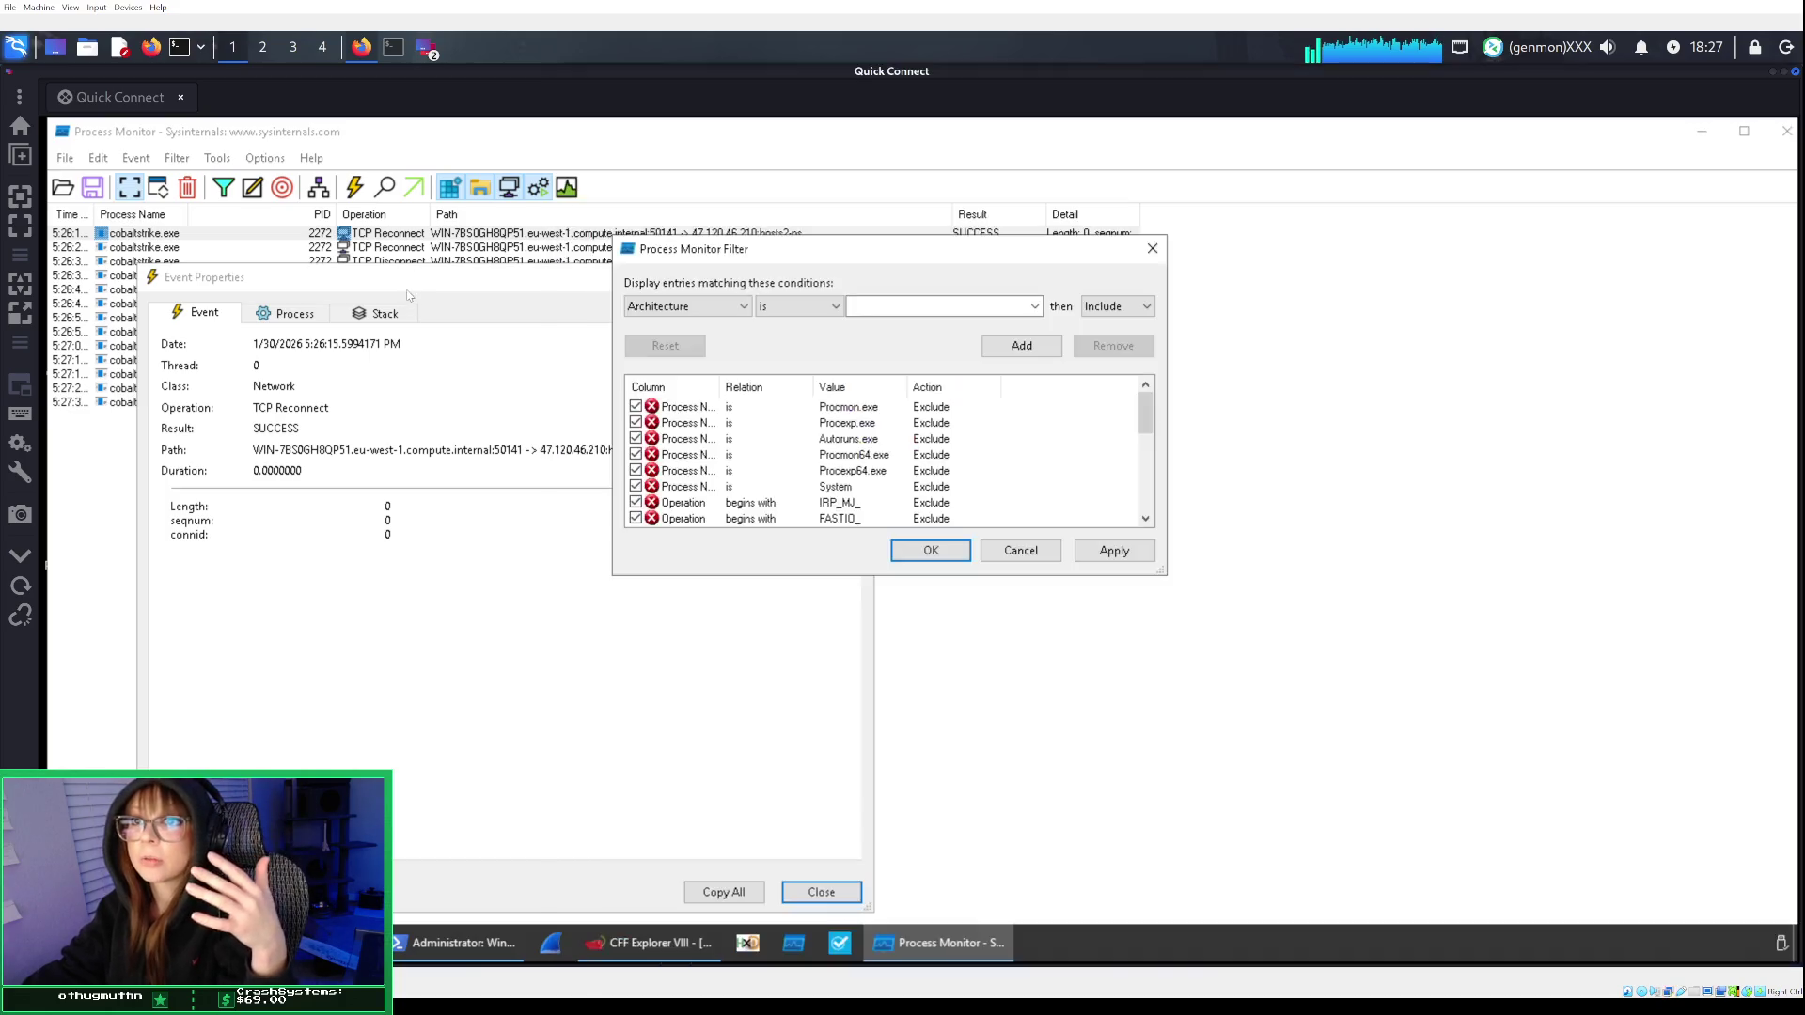
Add and apply a Process Name contains cobalt Include rule, then close Event Properties.
left_click(941, 299)
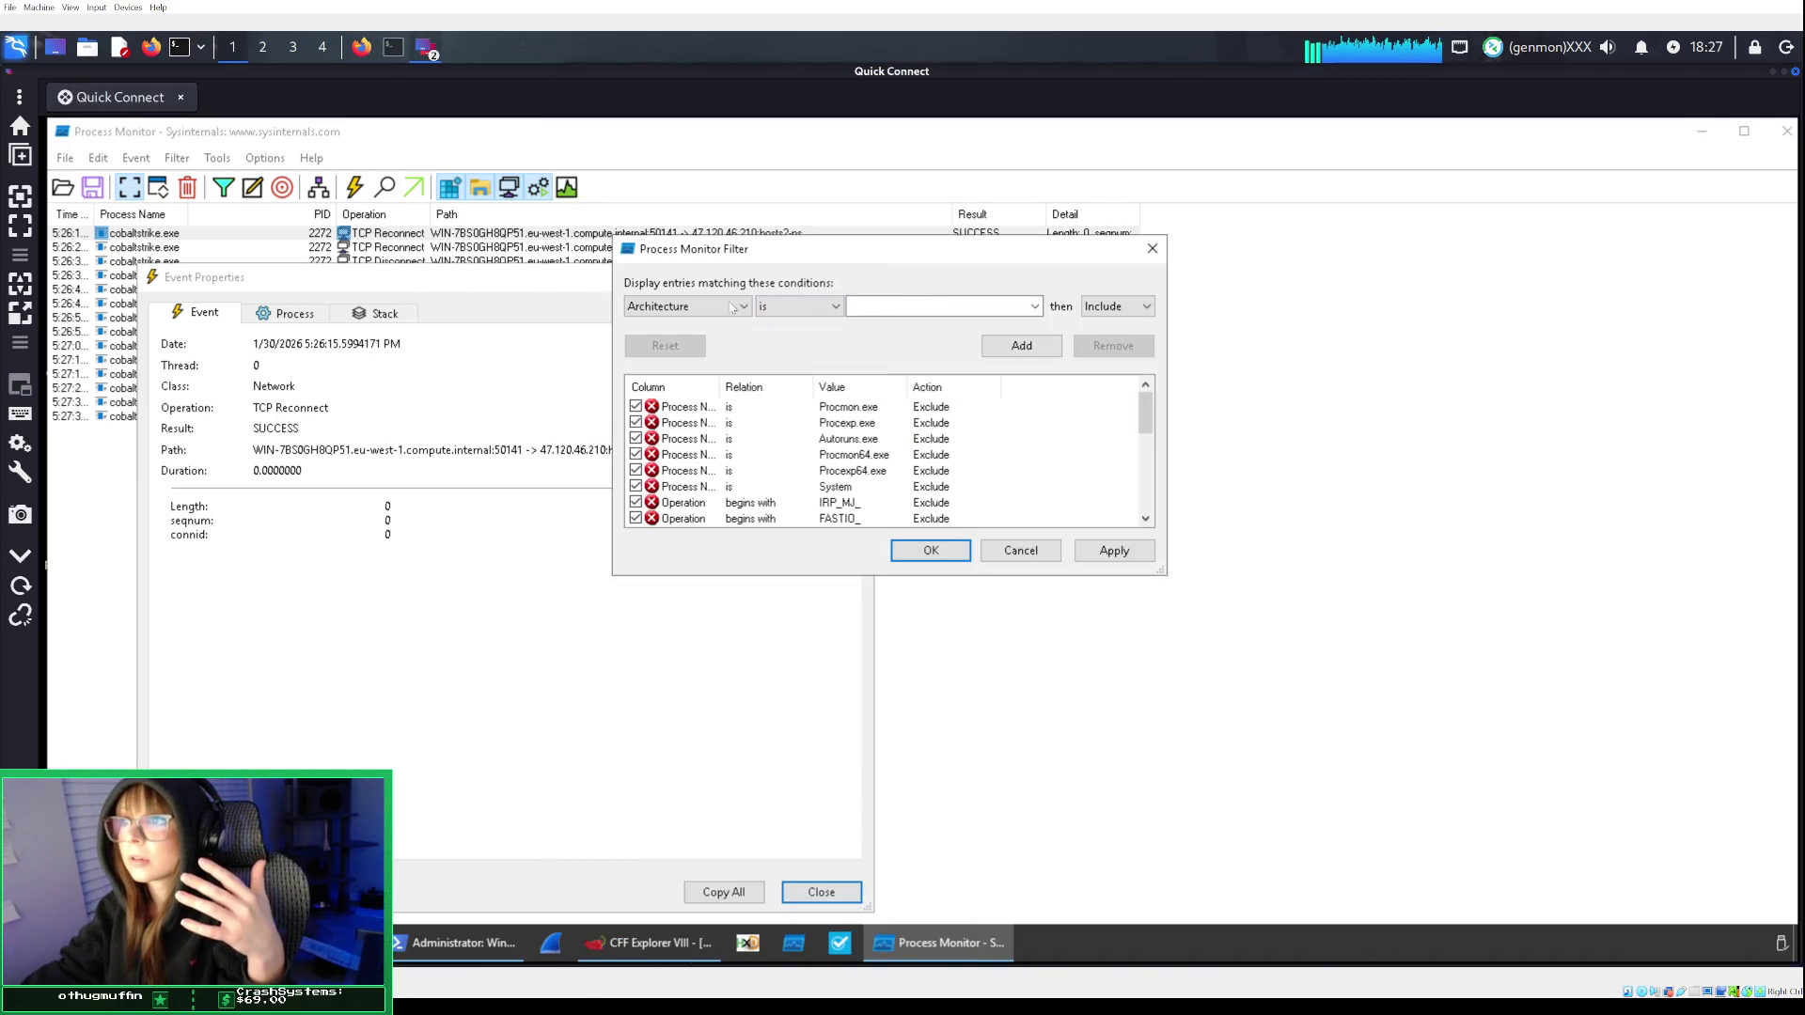
left_click(715, 307)
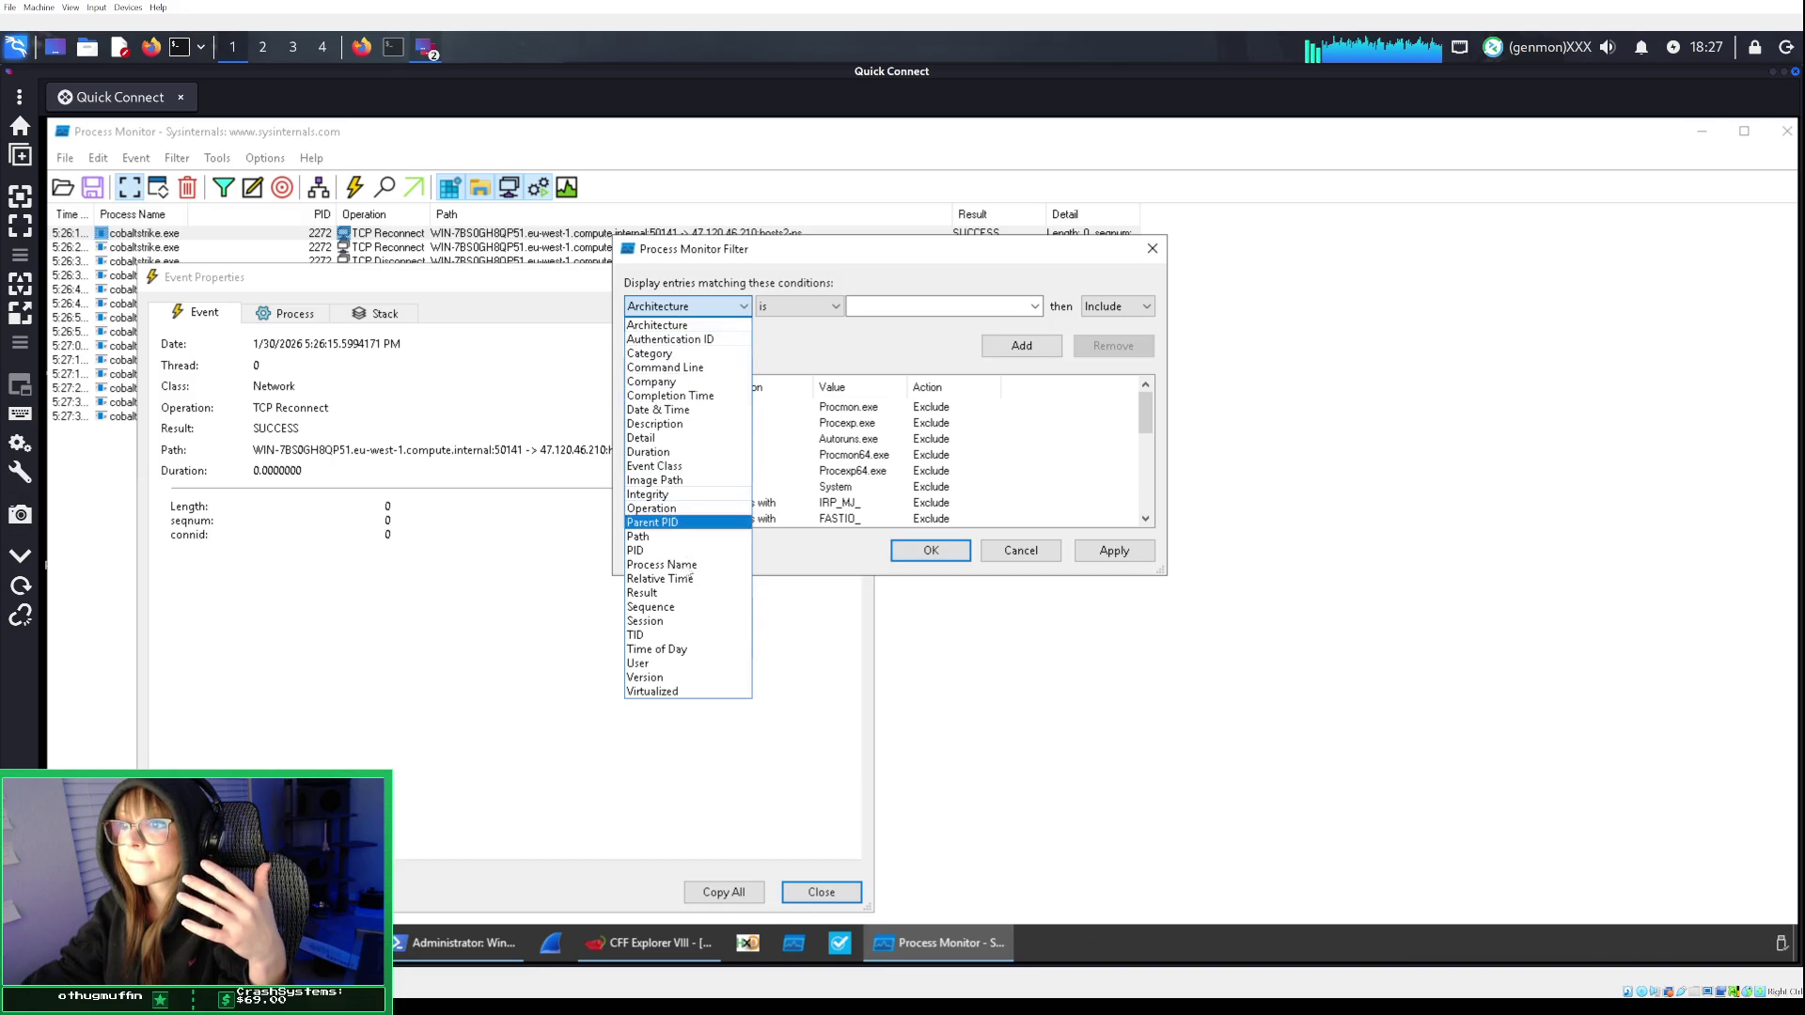
left_click(669, 564)
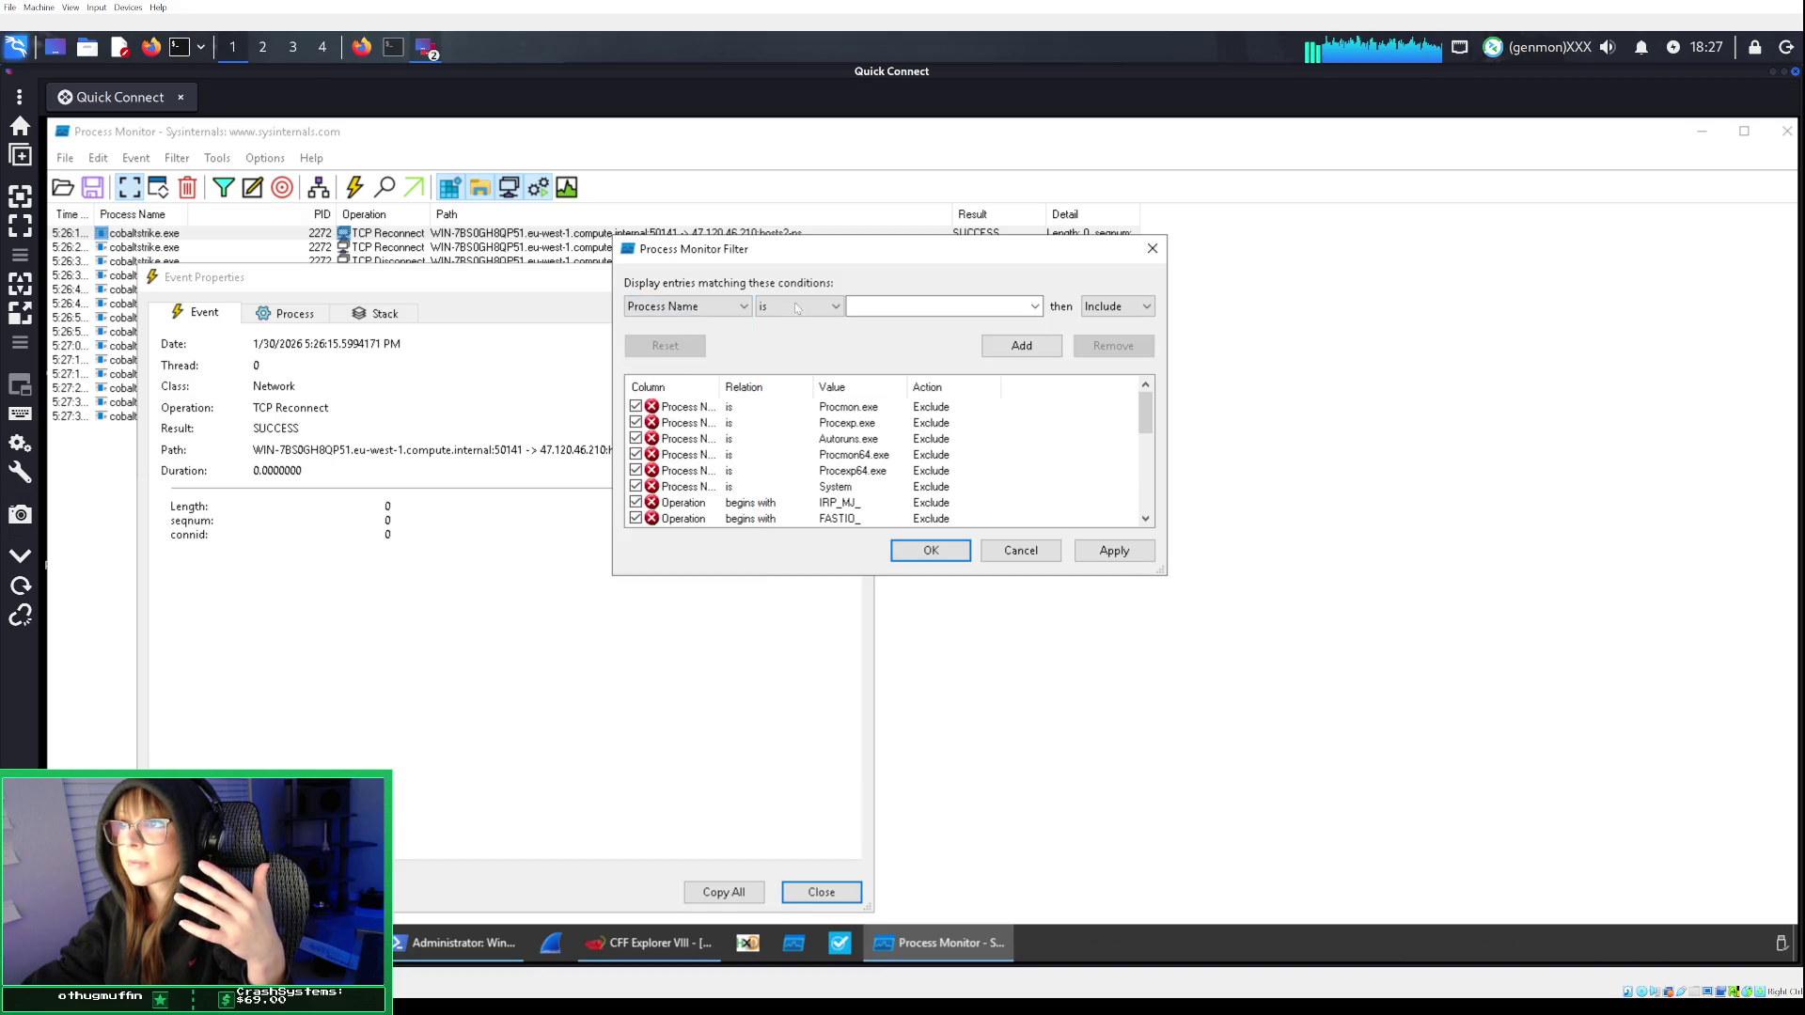
left_click(797, 305)
left_click(779, 410)
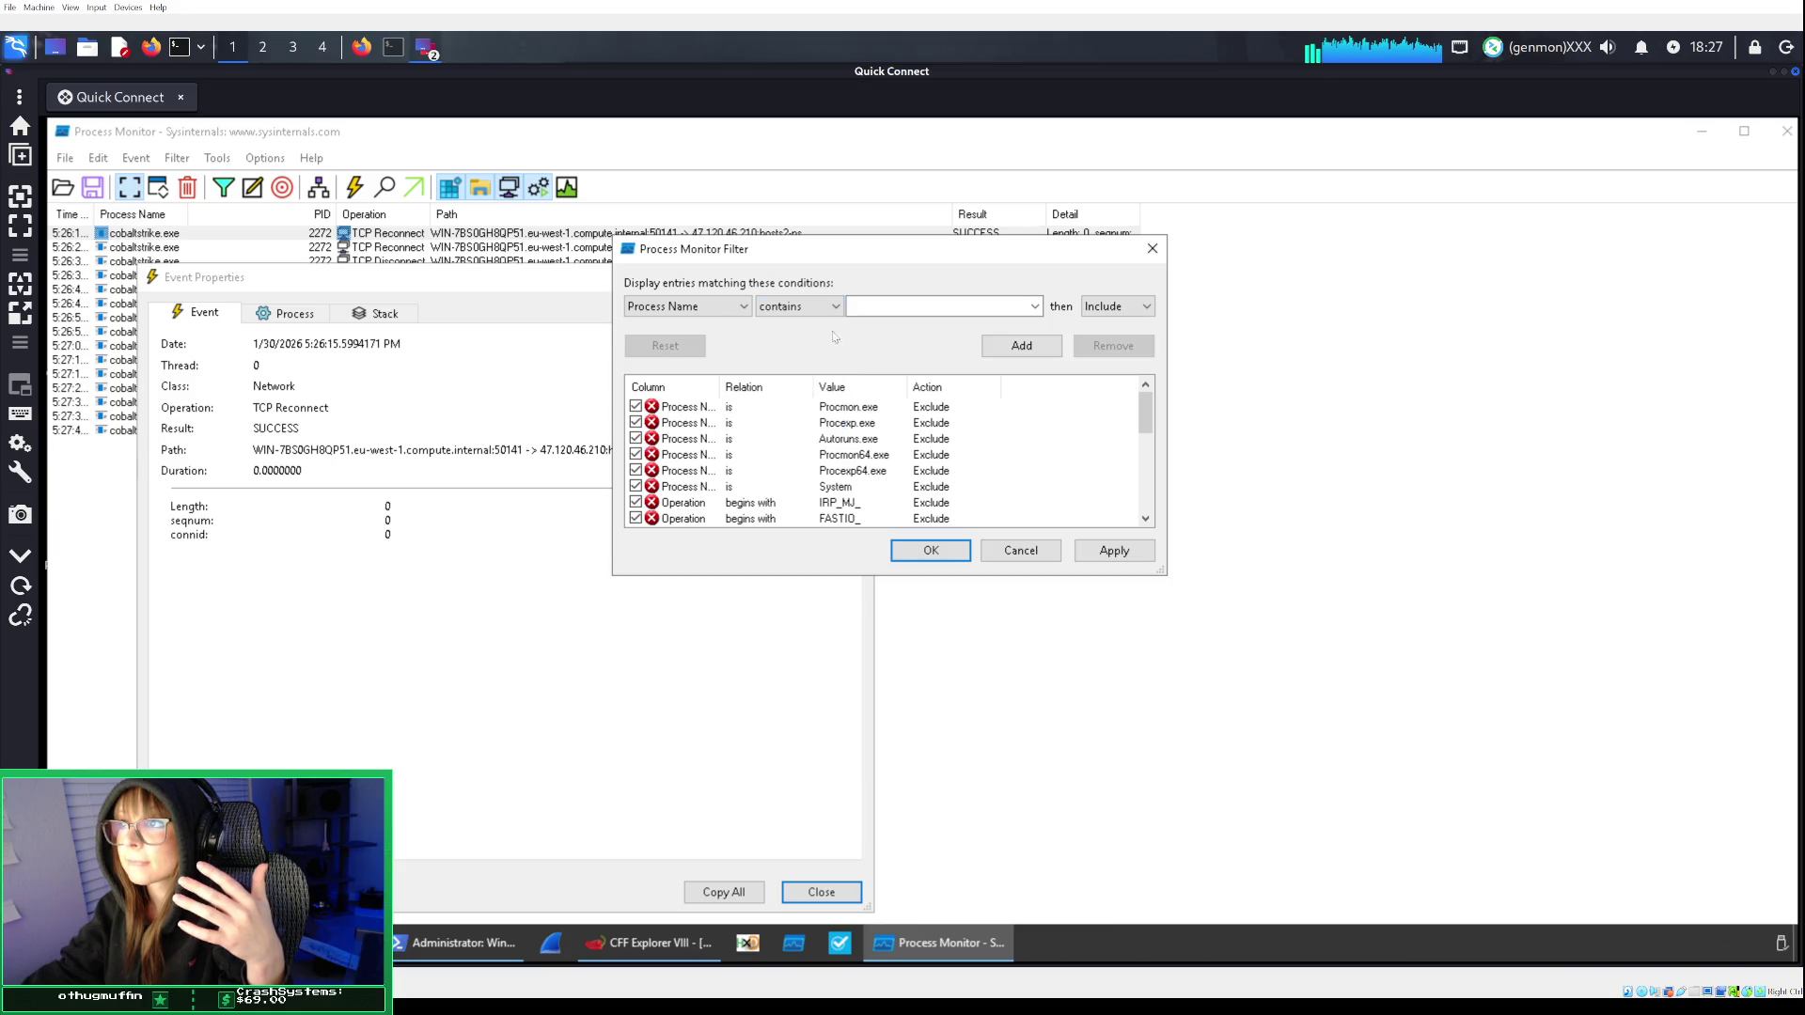
type("cobalt")
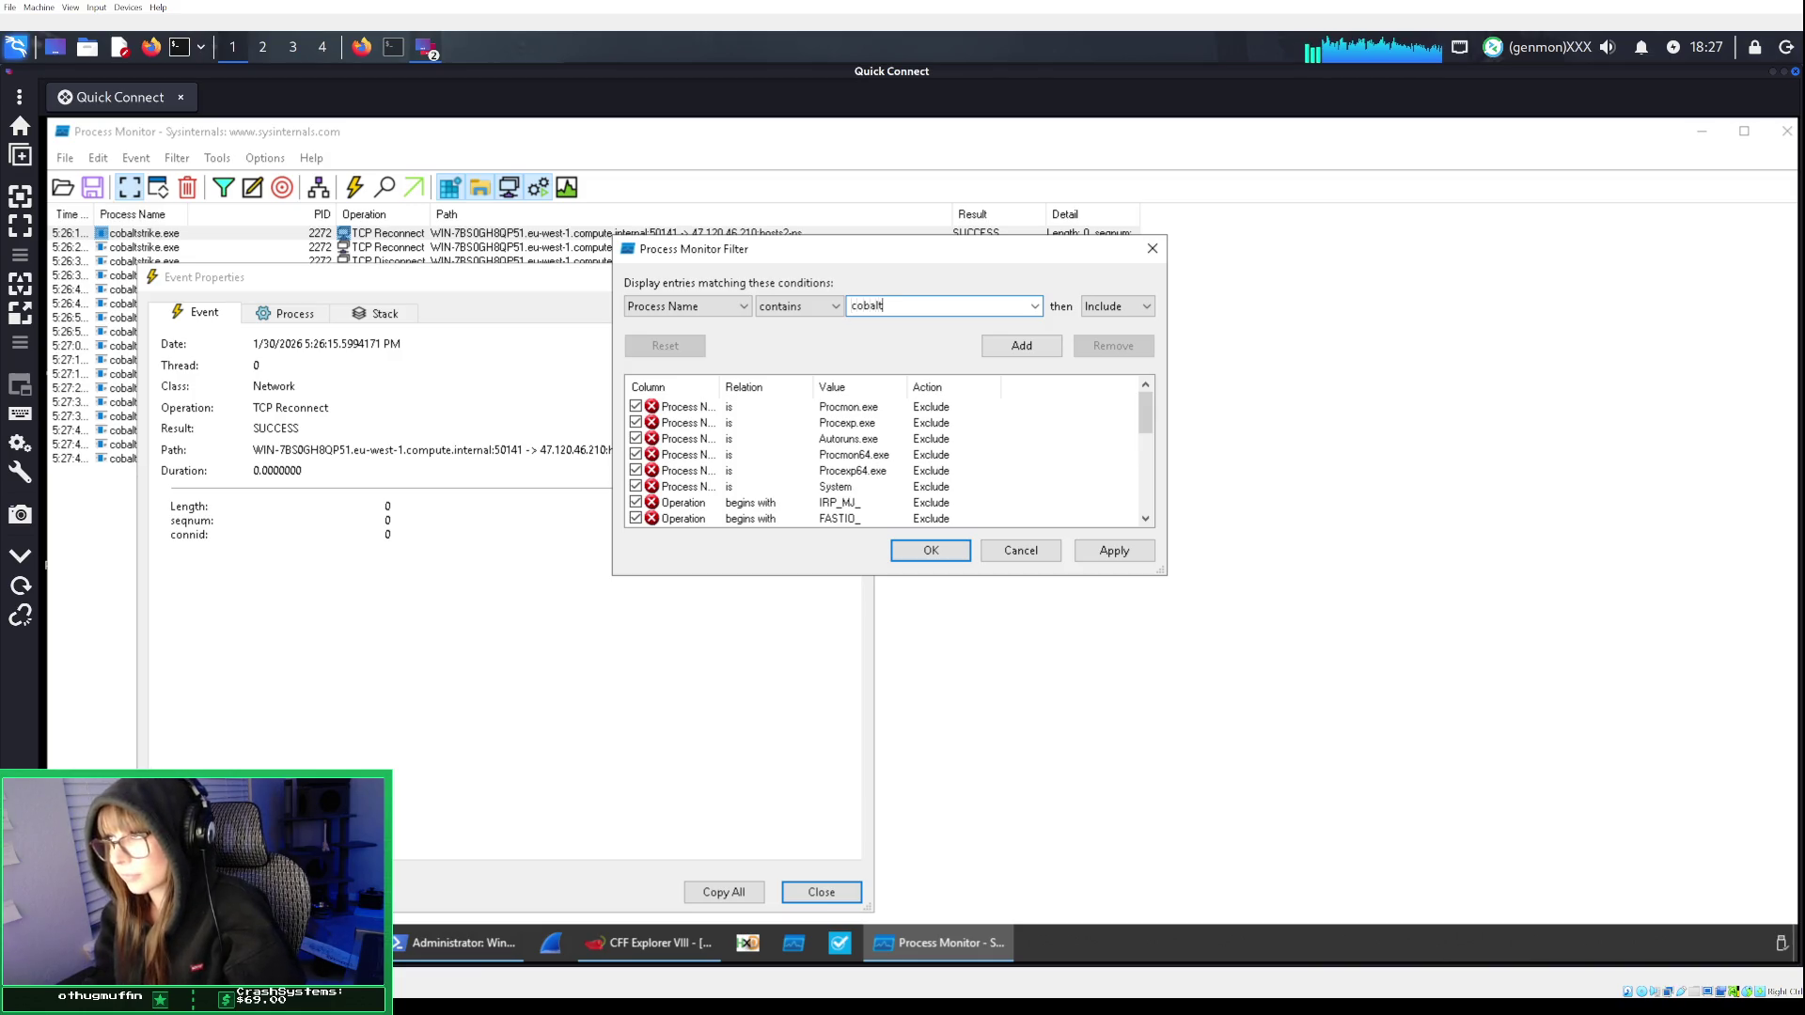
left_click(1022, 347)
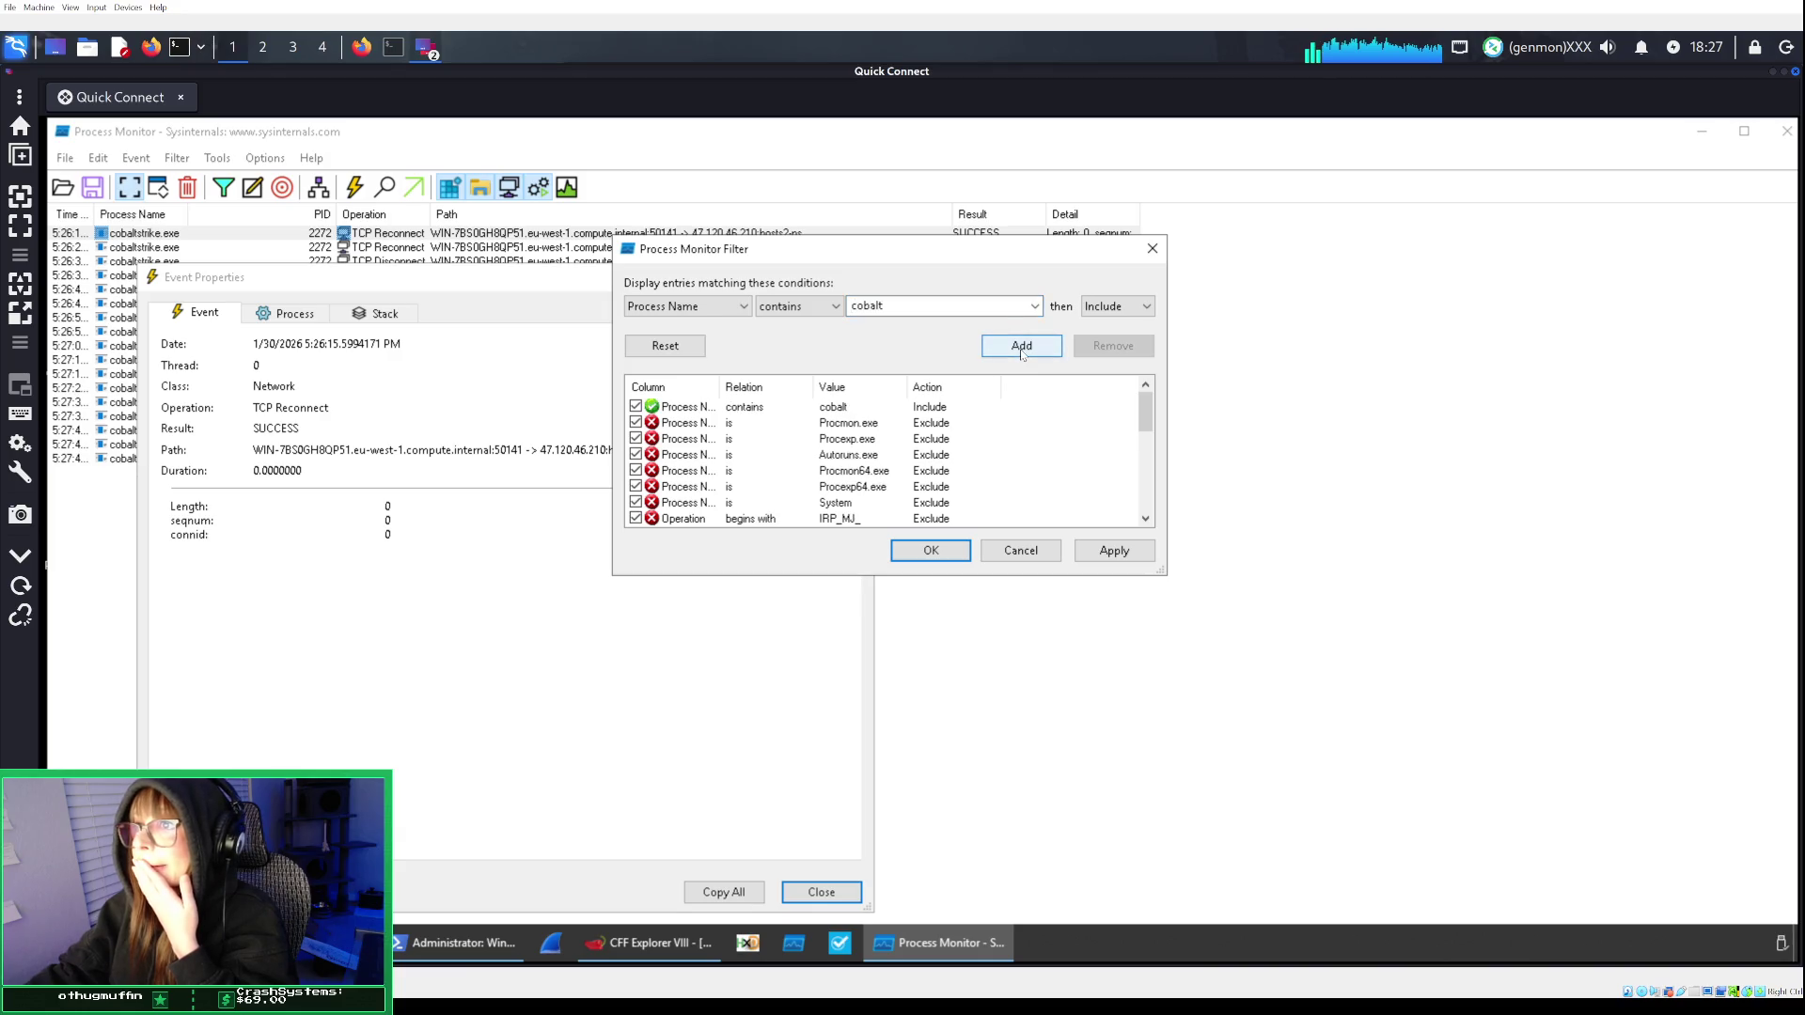
left_click(1117, 551)
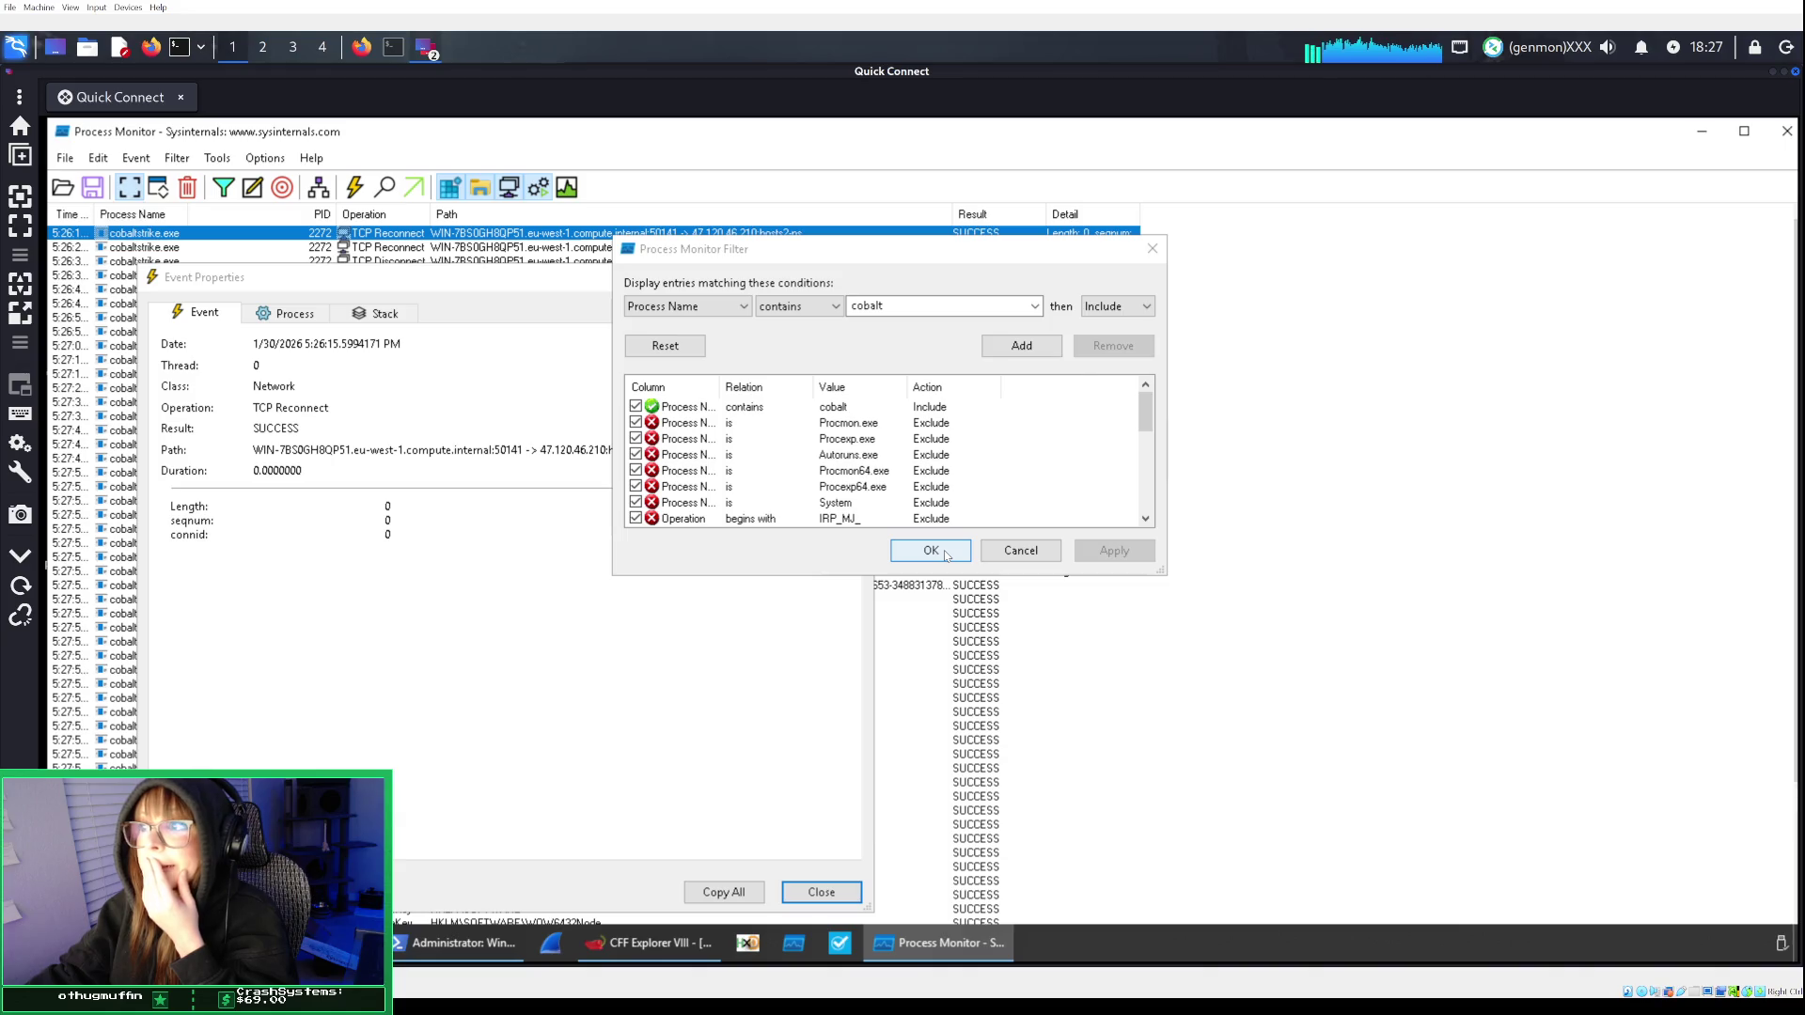
left_click(944, 551)
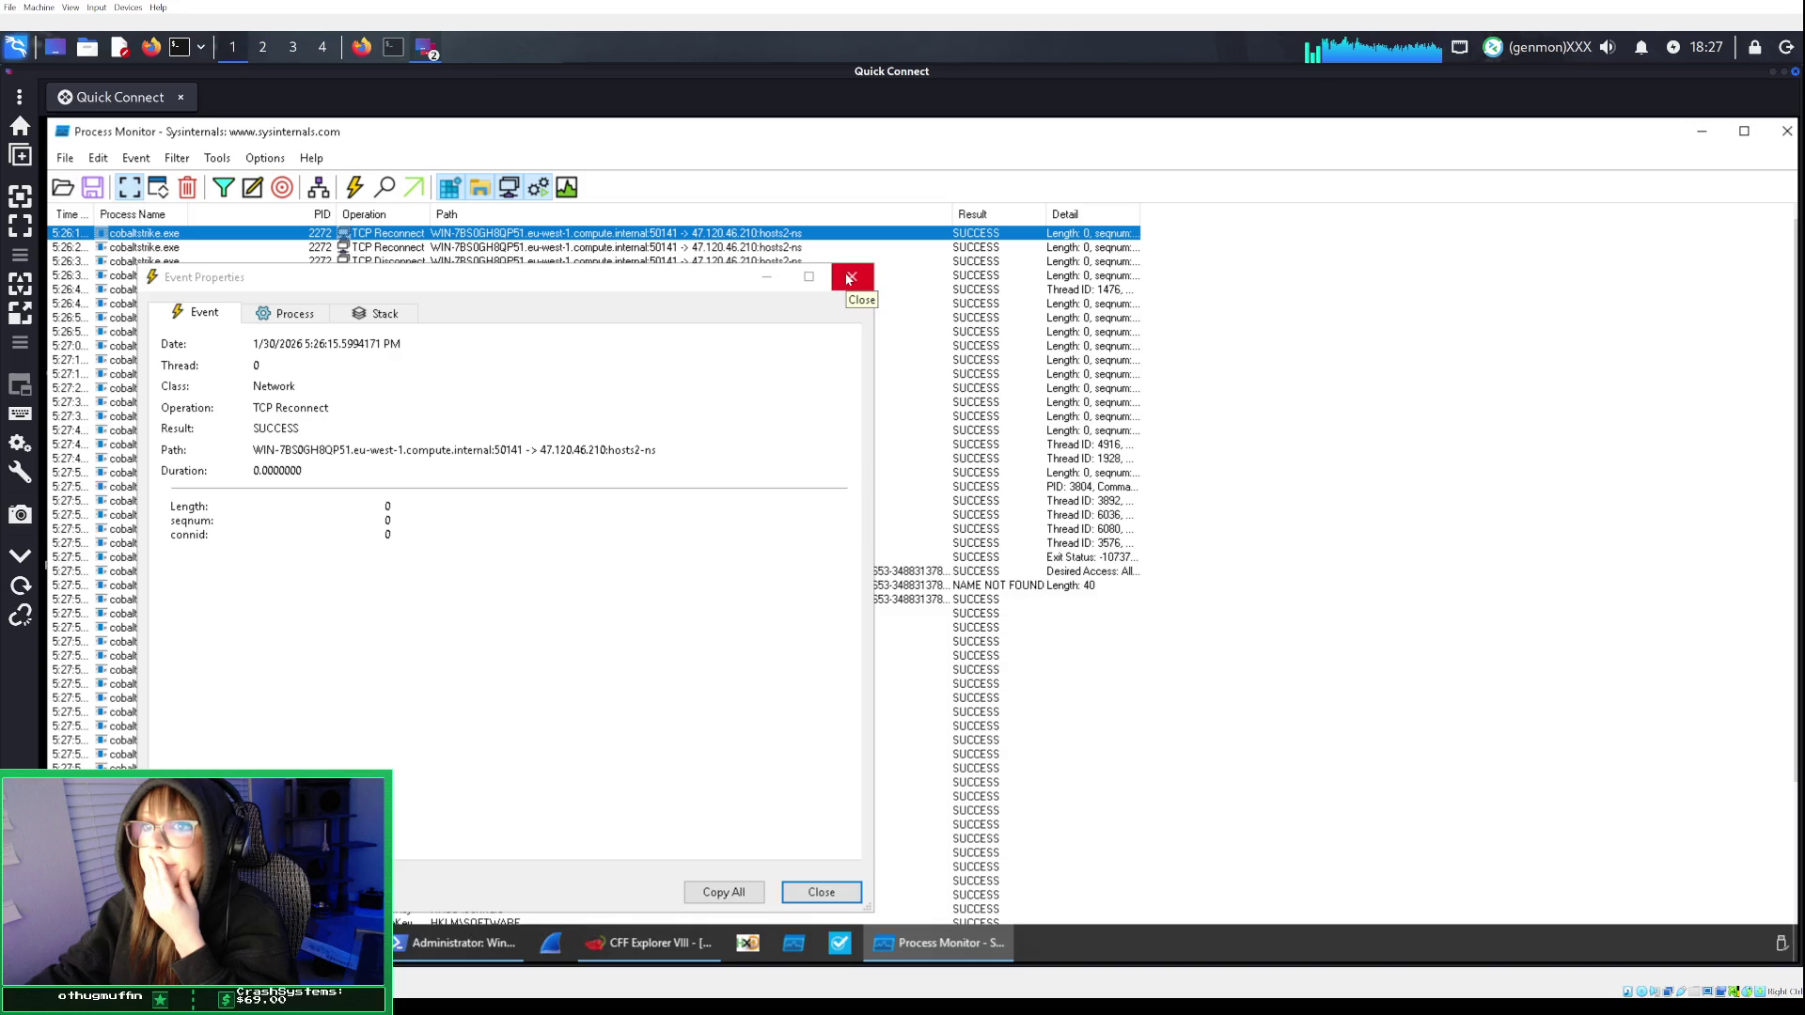
left_click(850, 279)
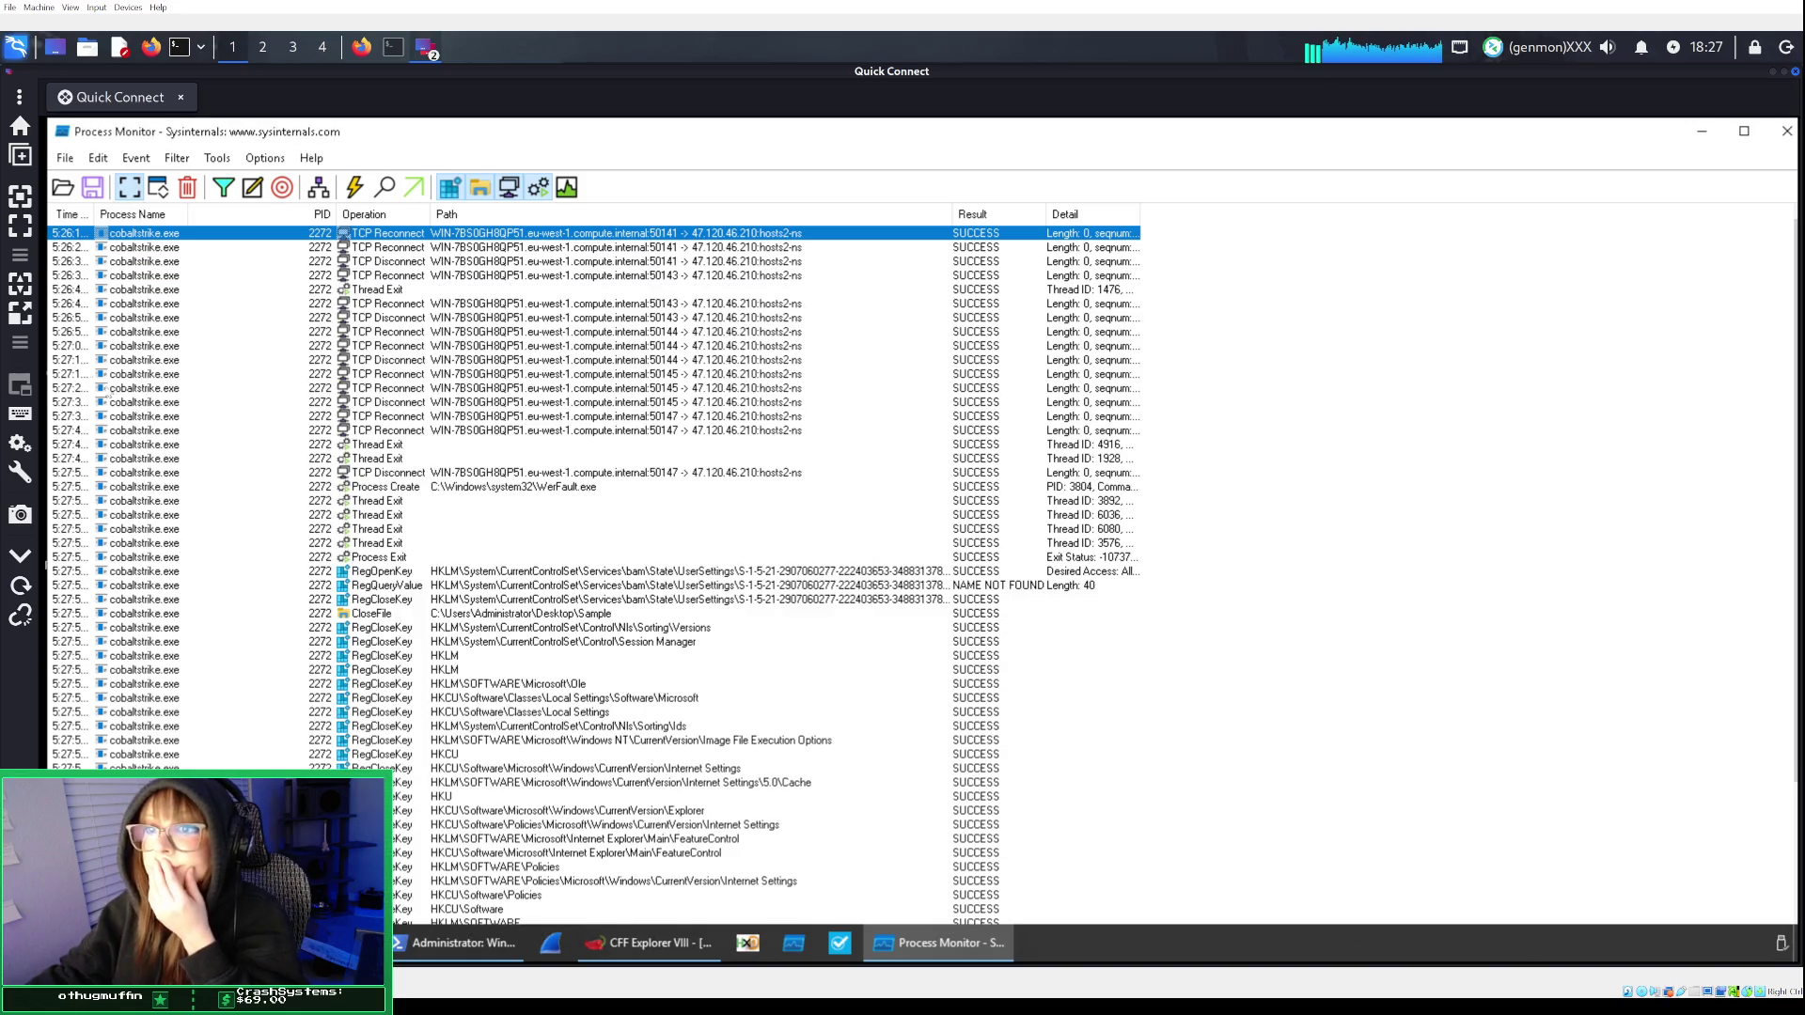
left_click(369, 47)
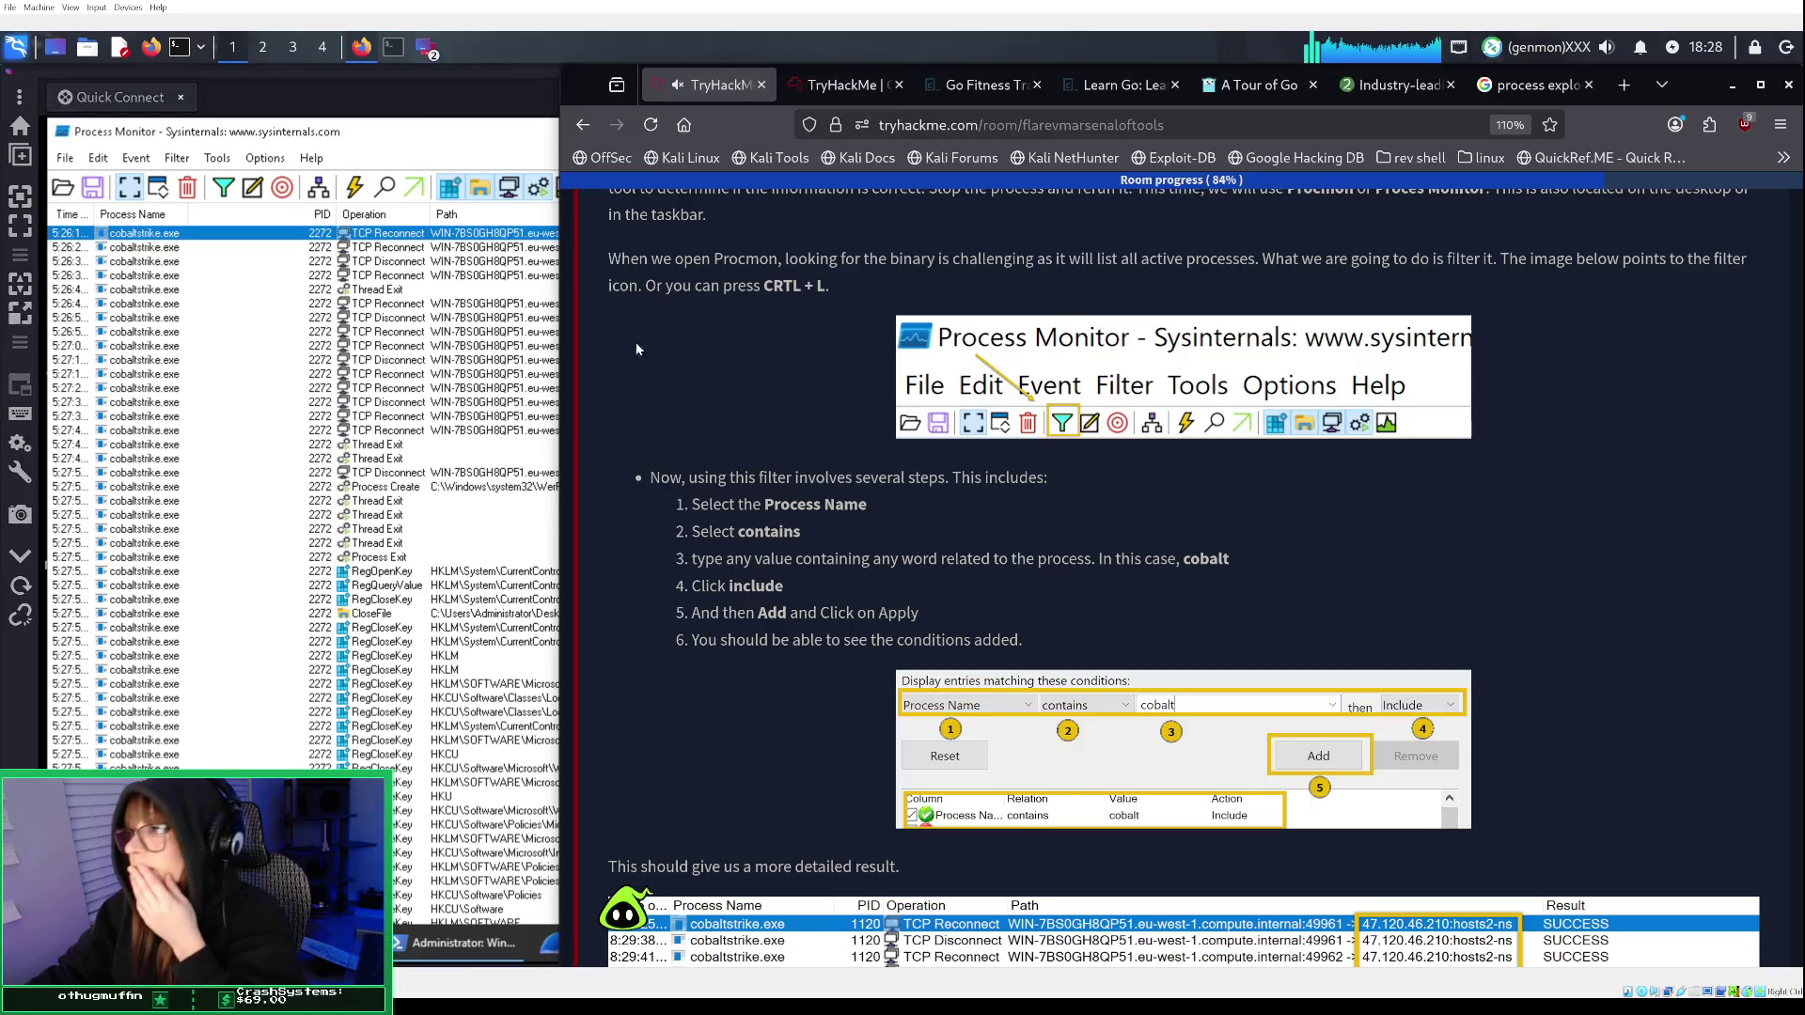
scroll(1012, 522, "down", 3)
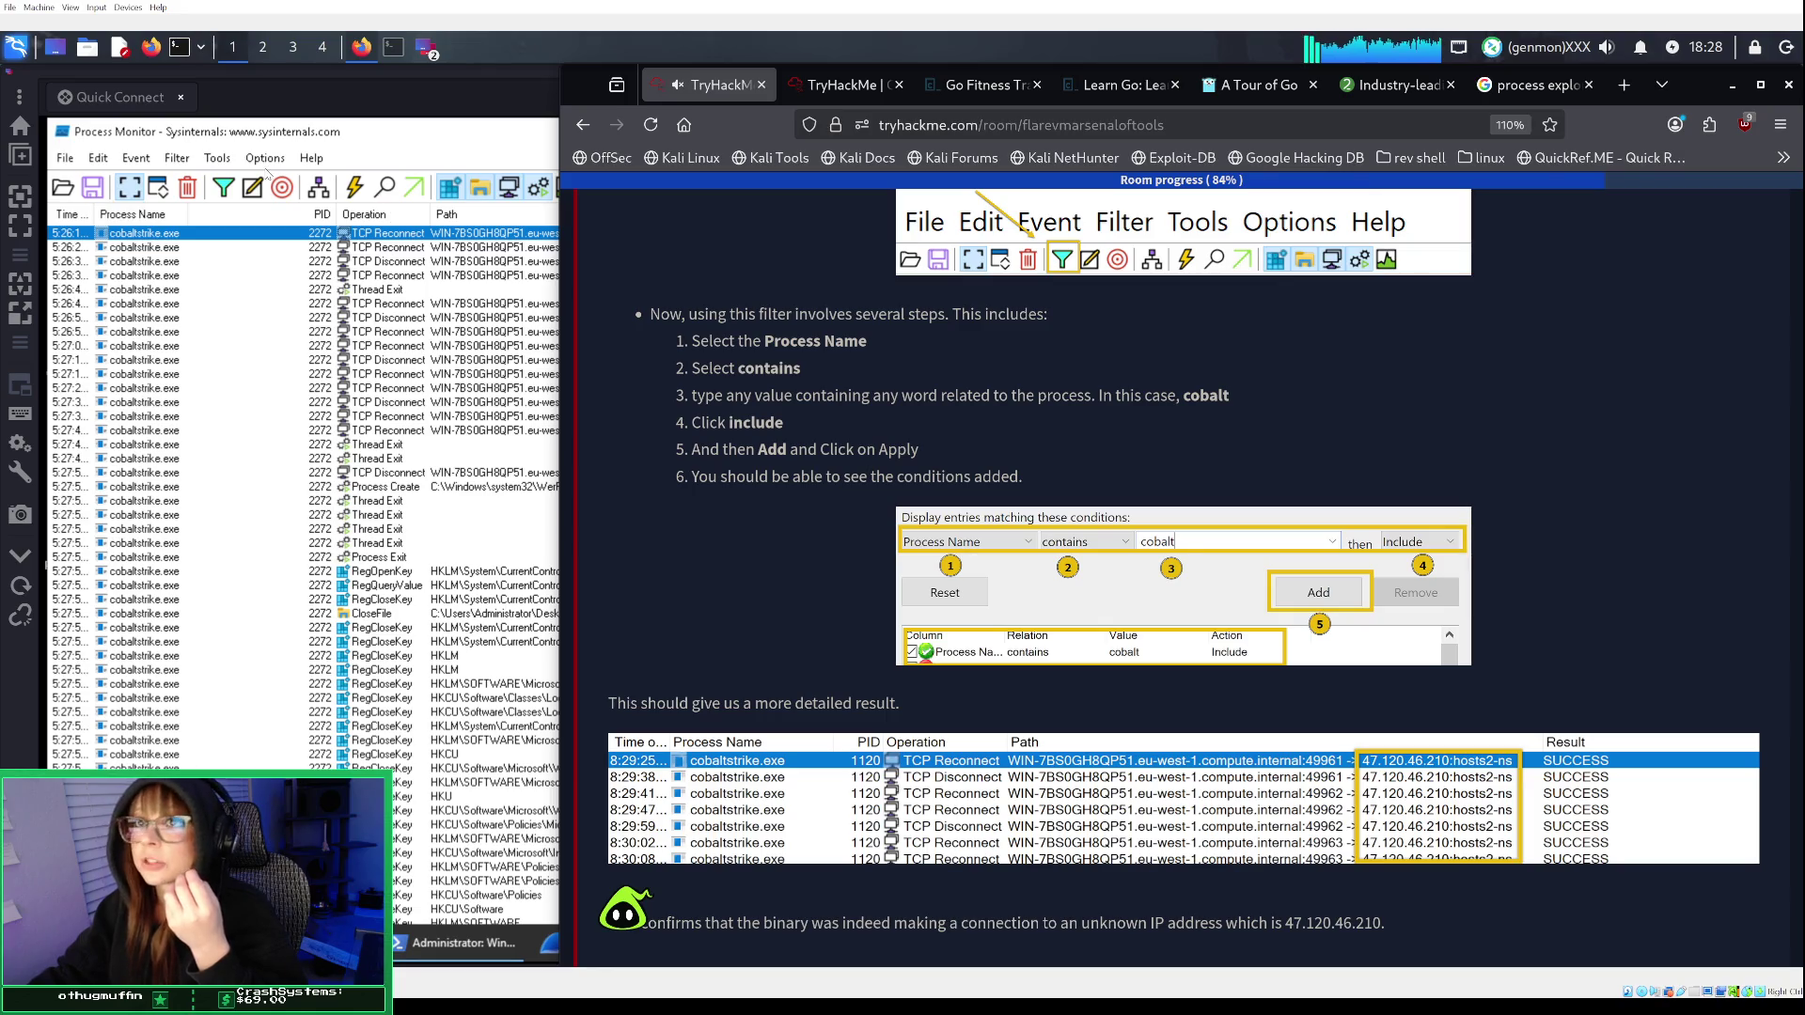
left_click(231, 192)
left_click(230, 192)
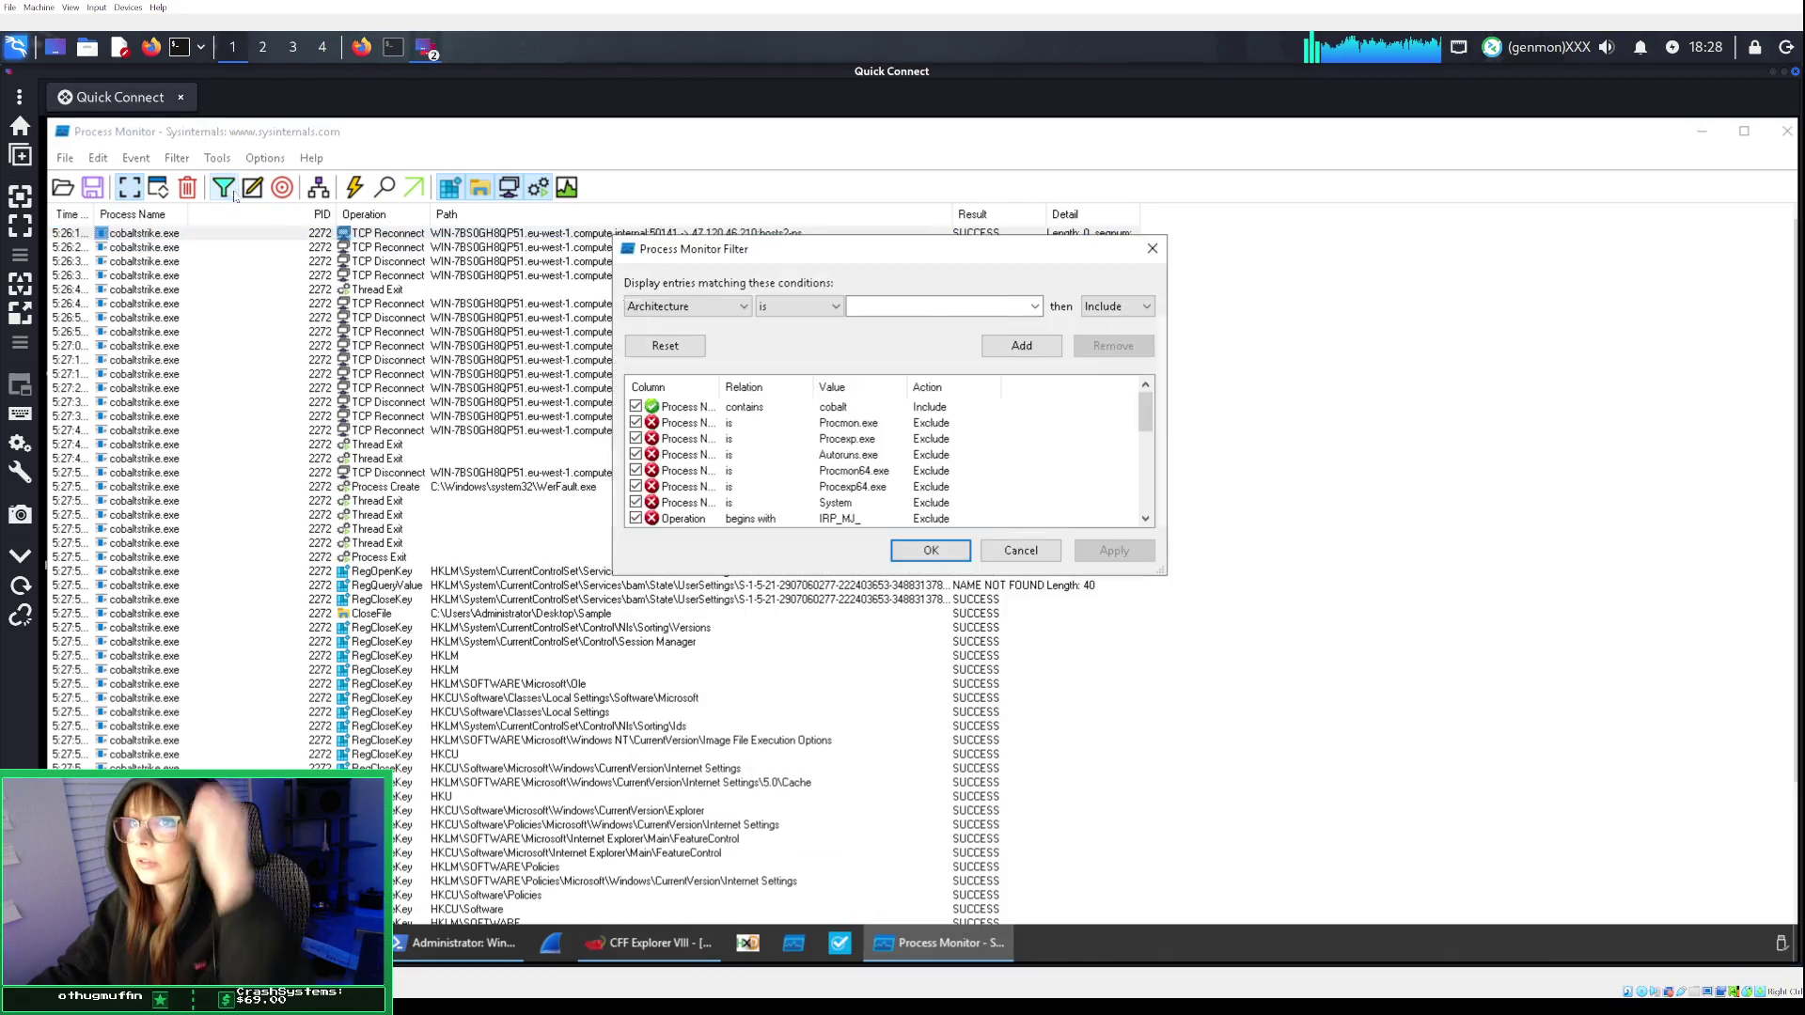
left_click(748, 409)
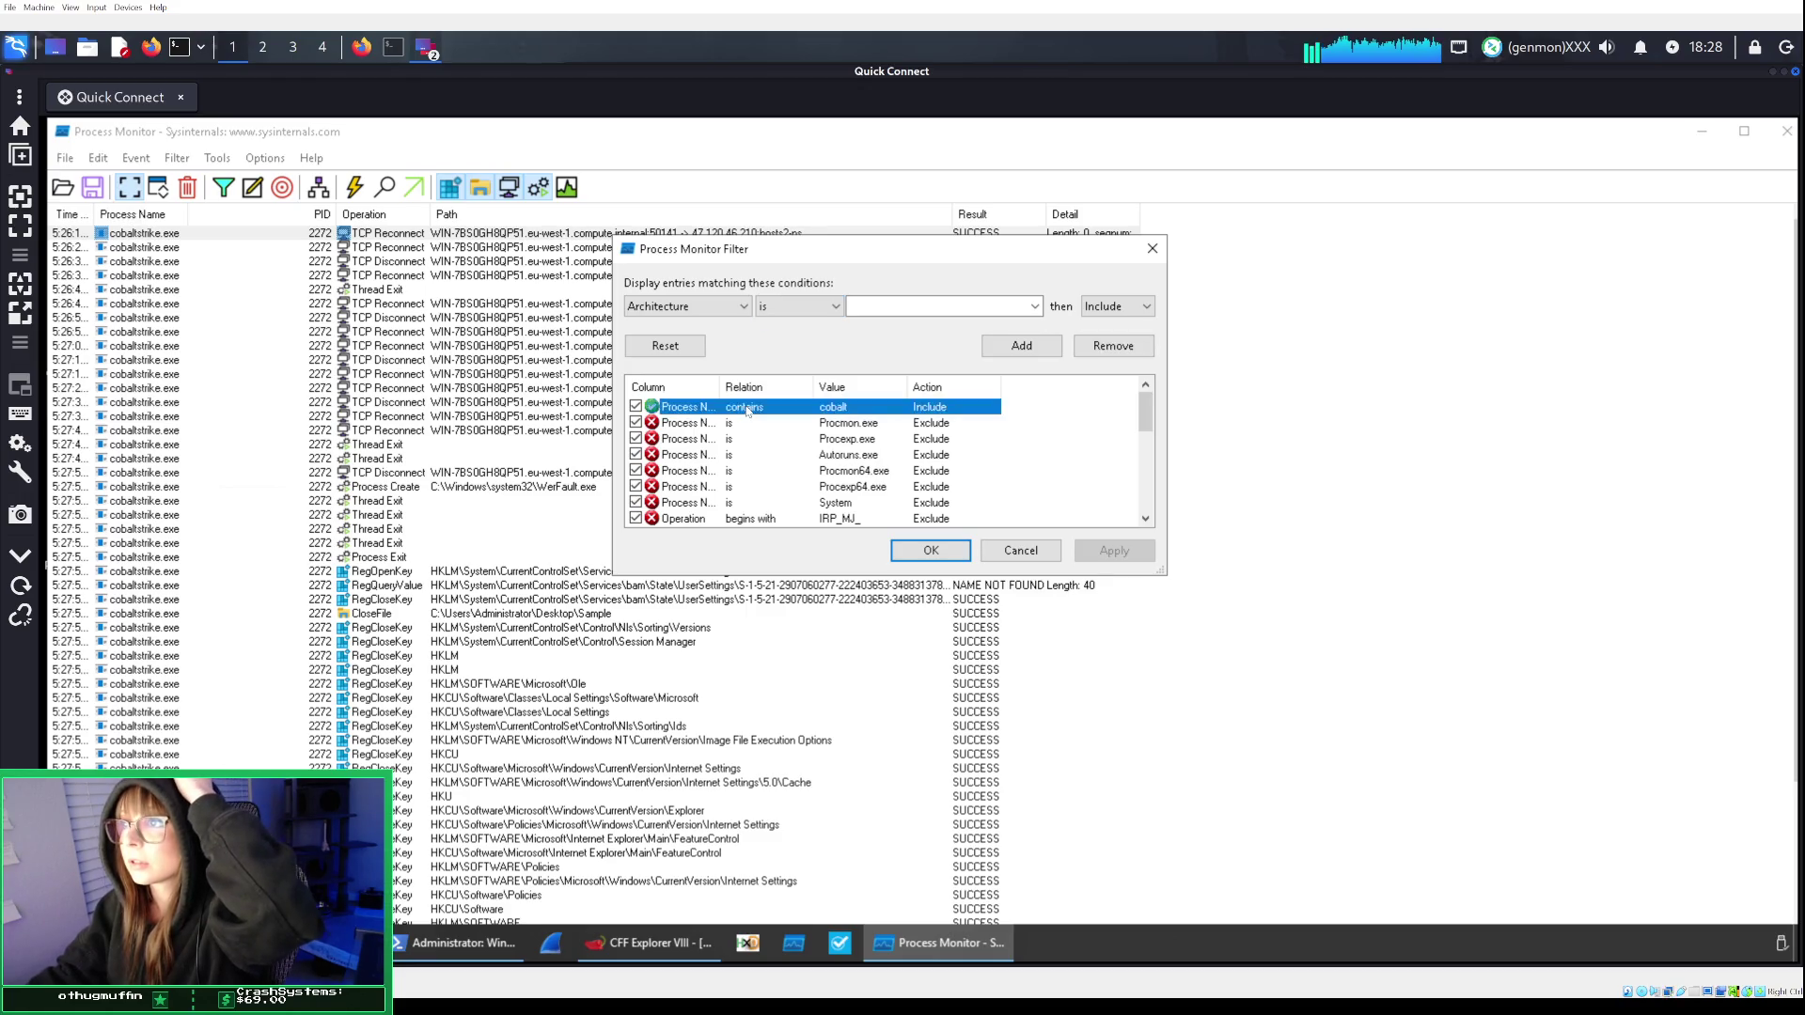
double_click(748, 409)
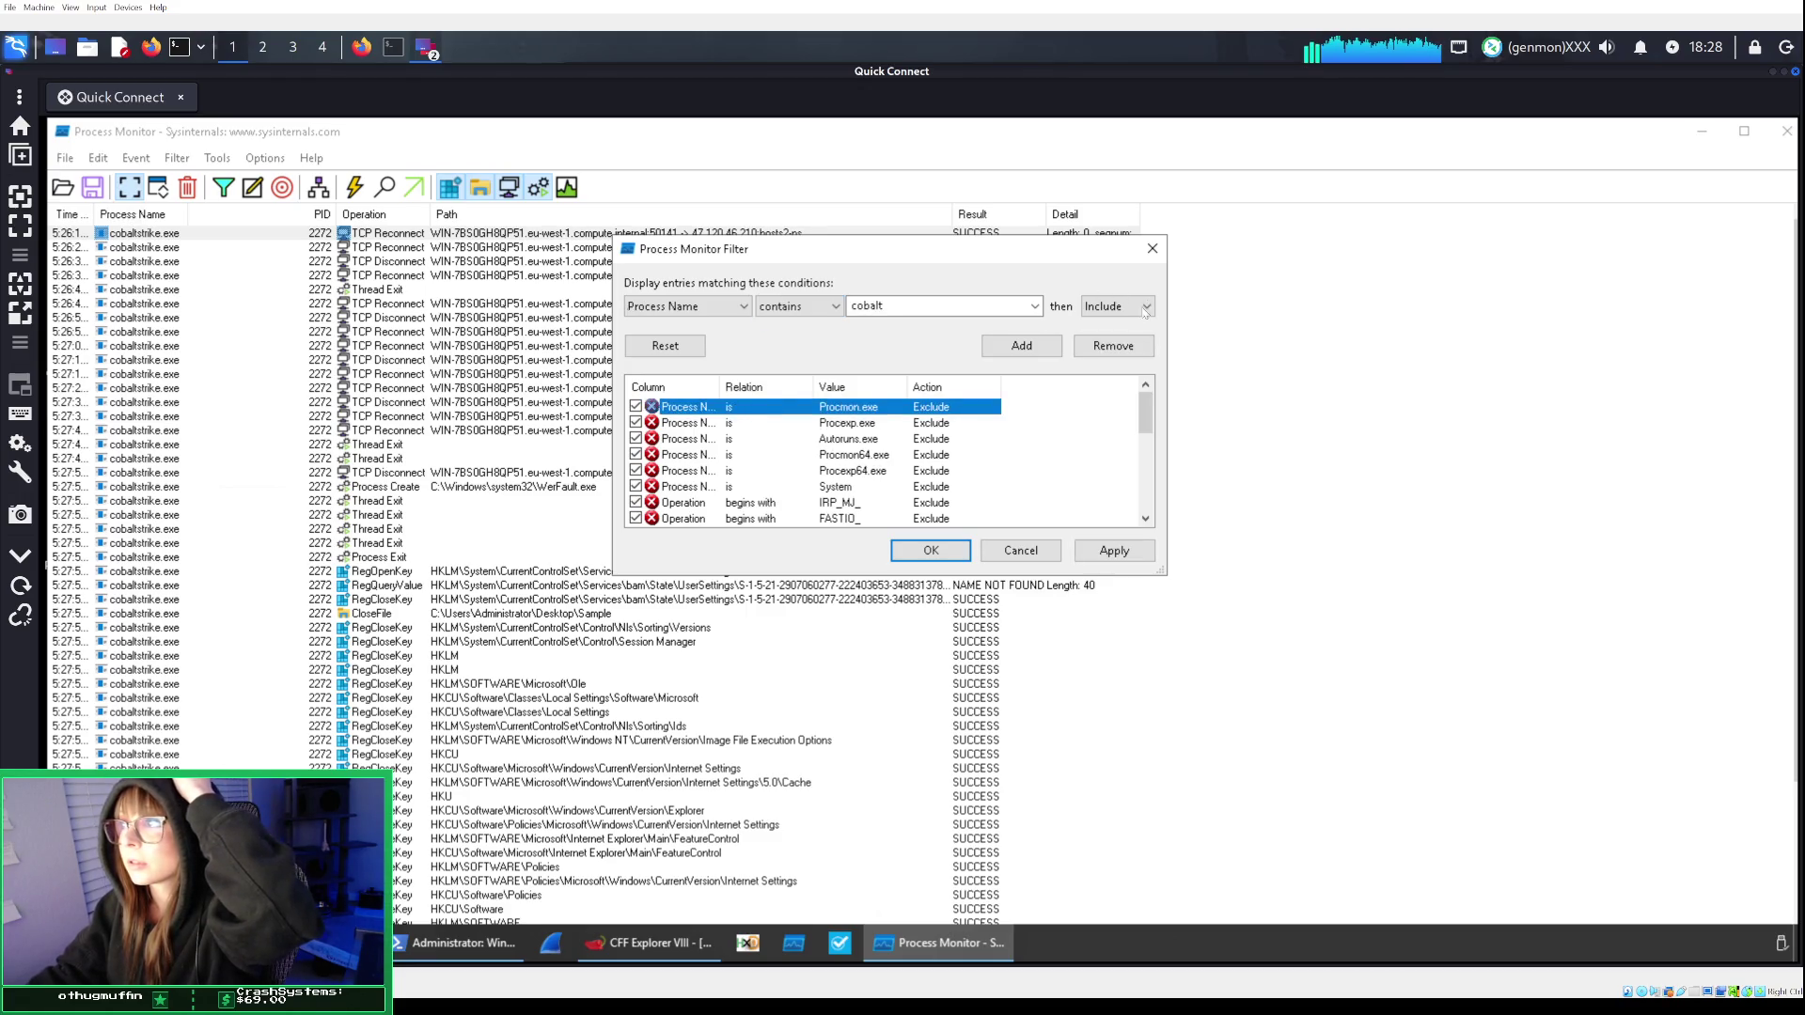
left_click(362, 47)
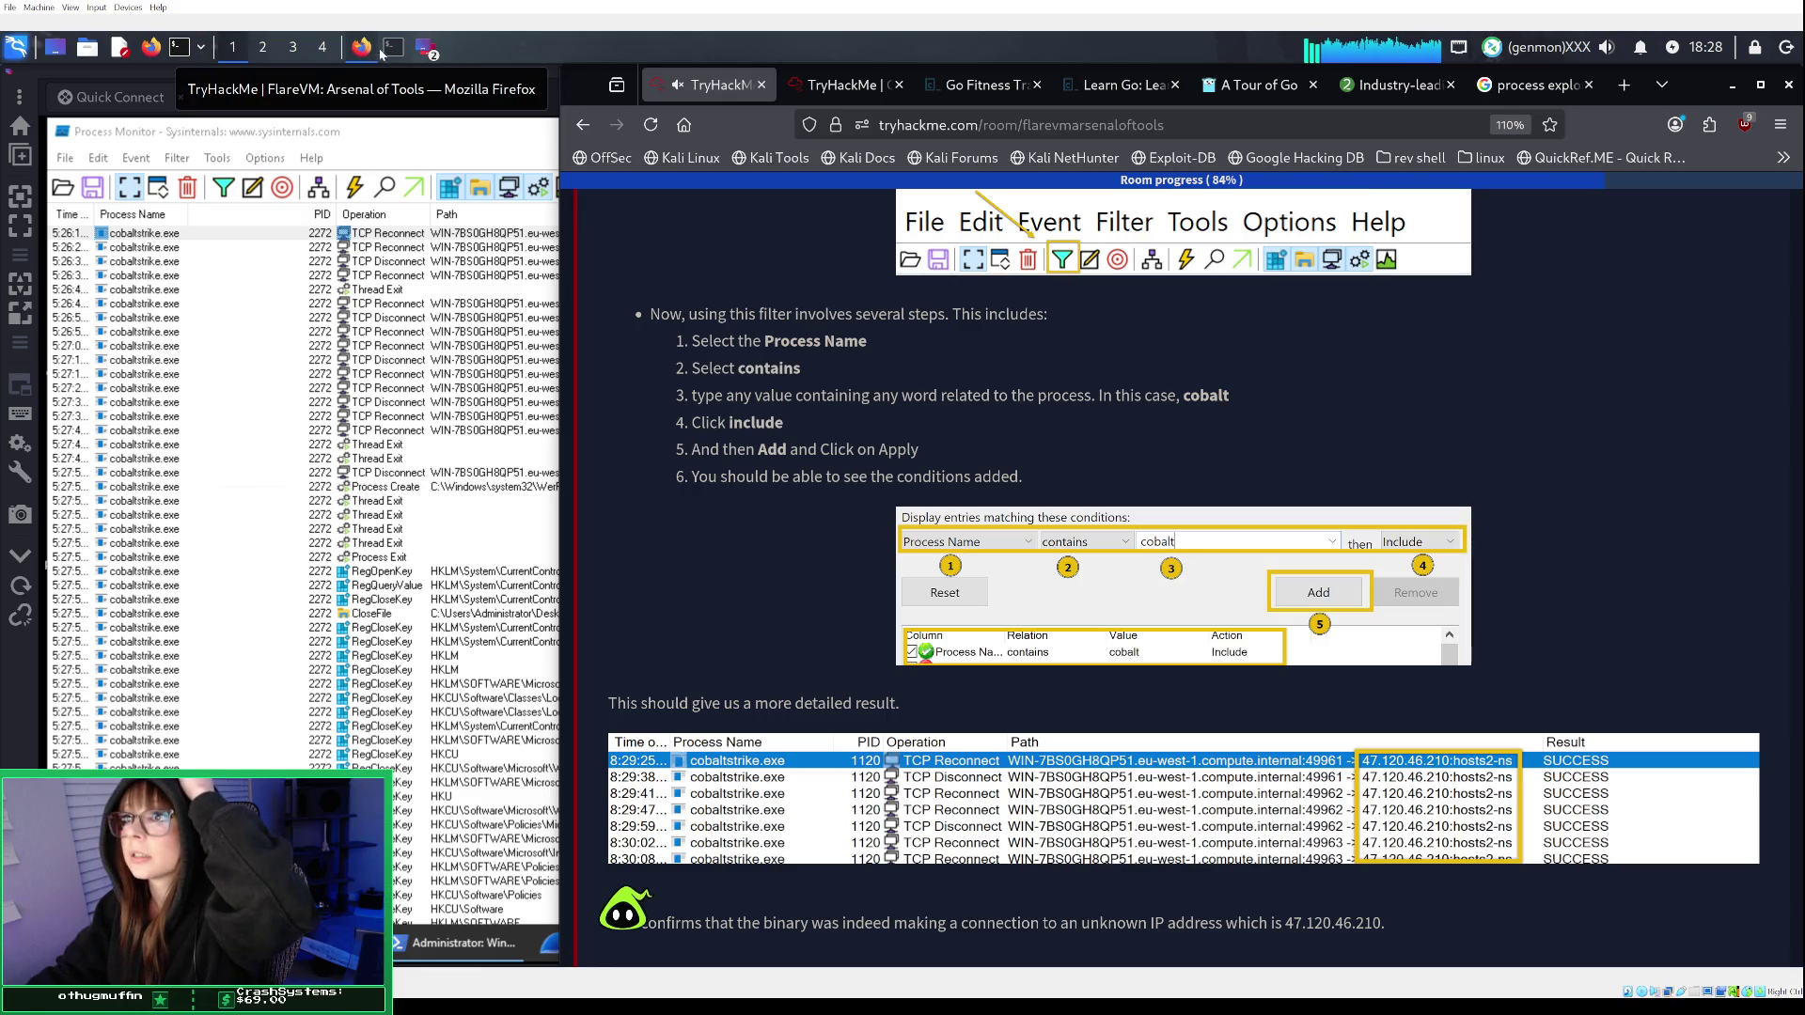
left_click(418, 288)
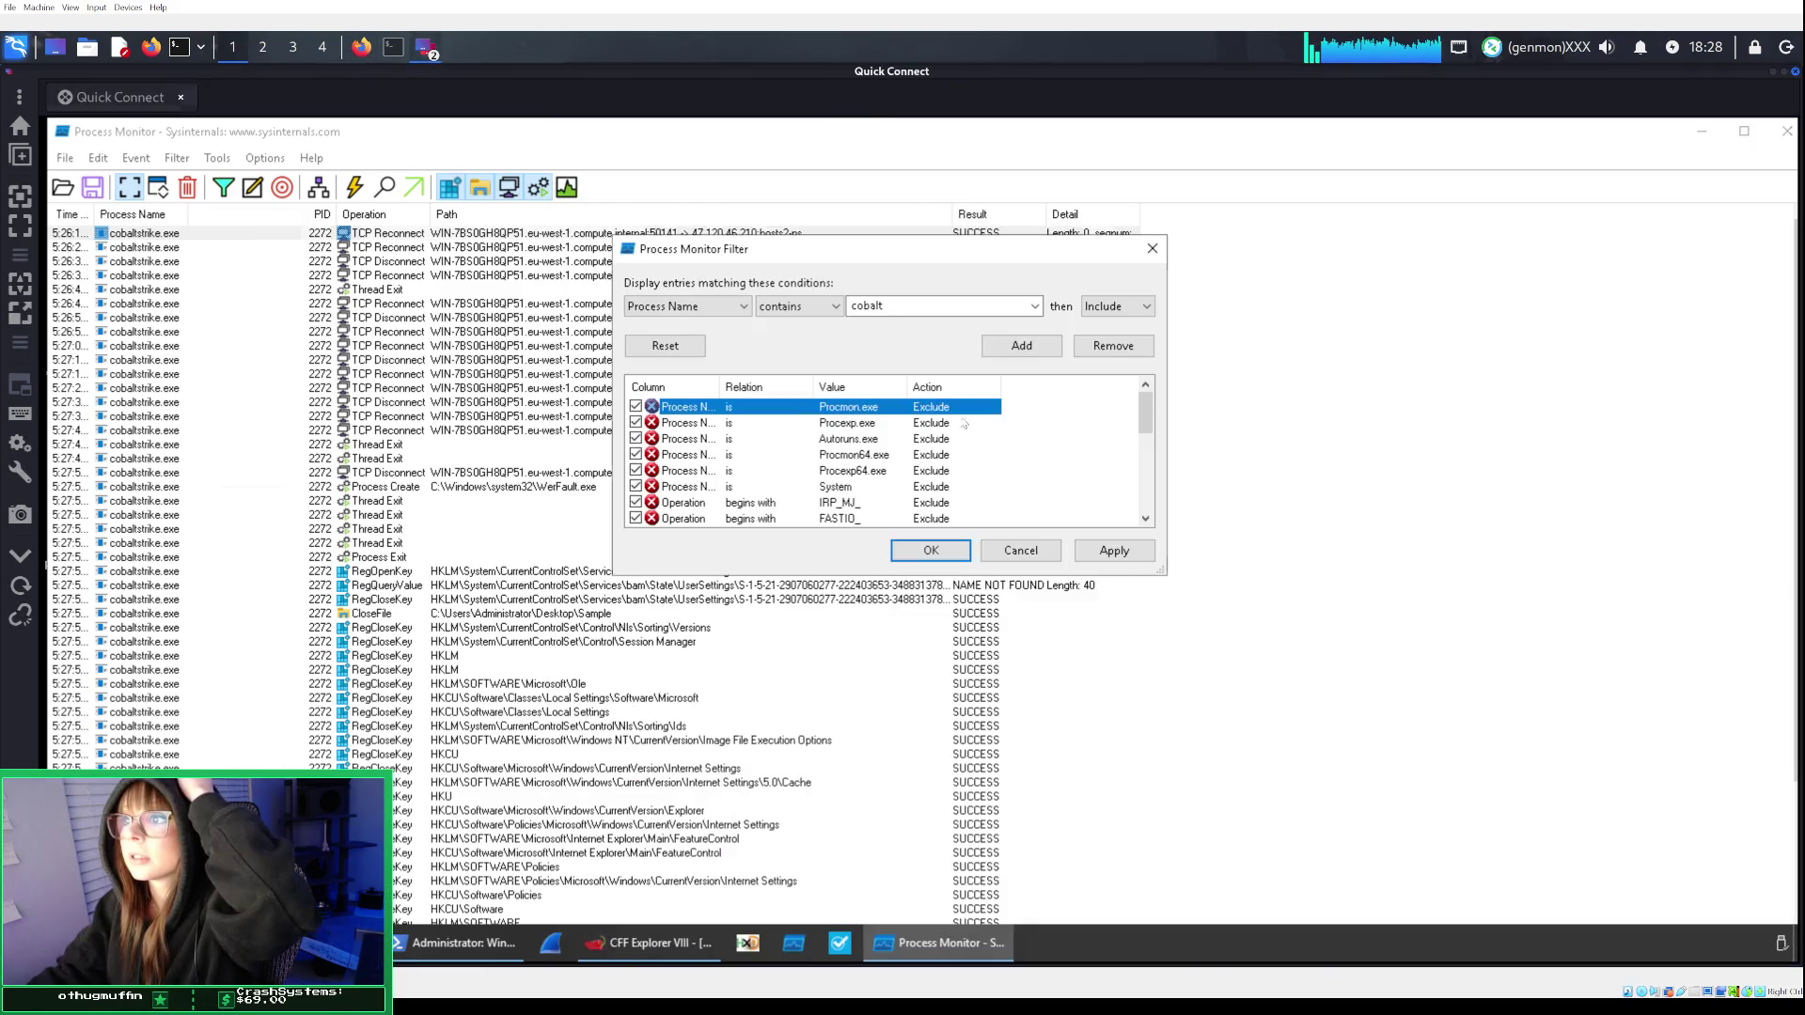
left_click(1042, 349)
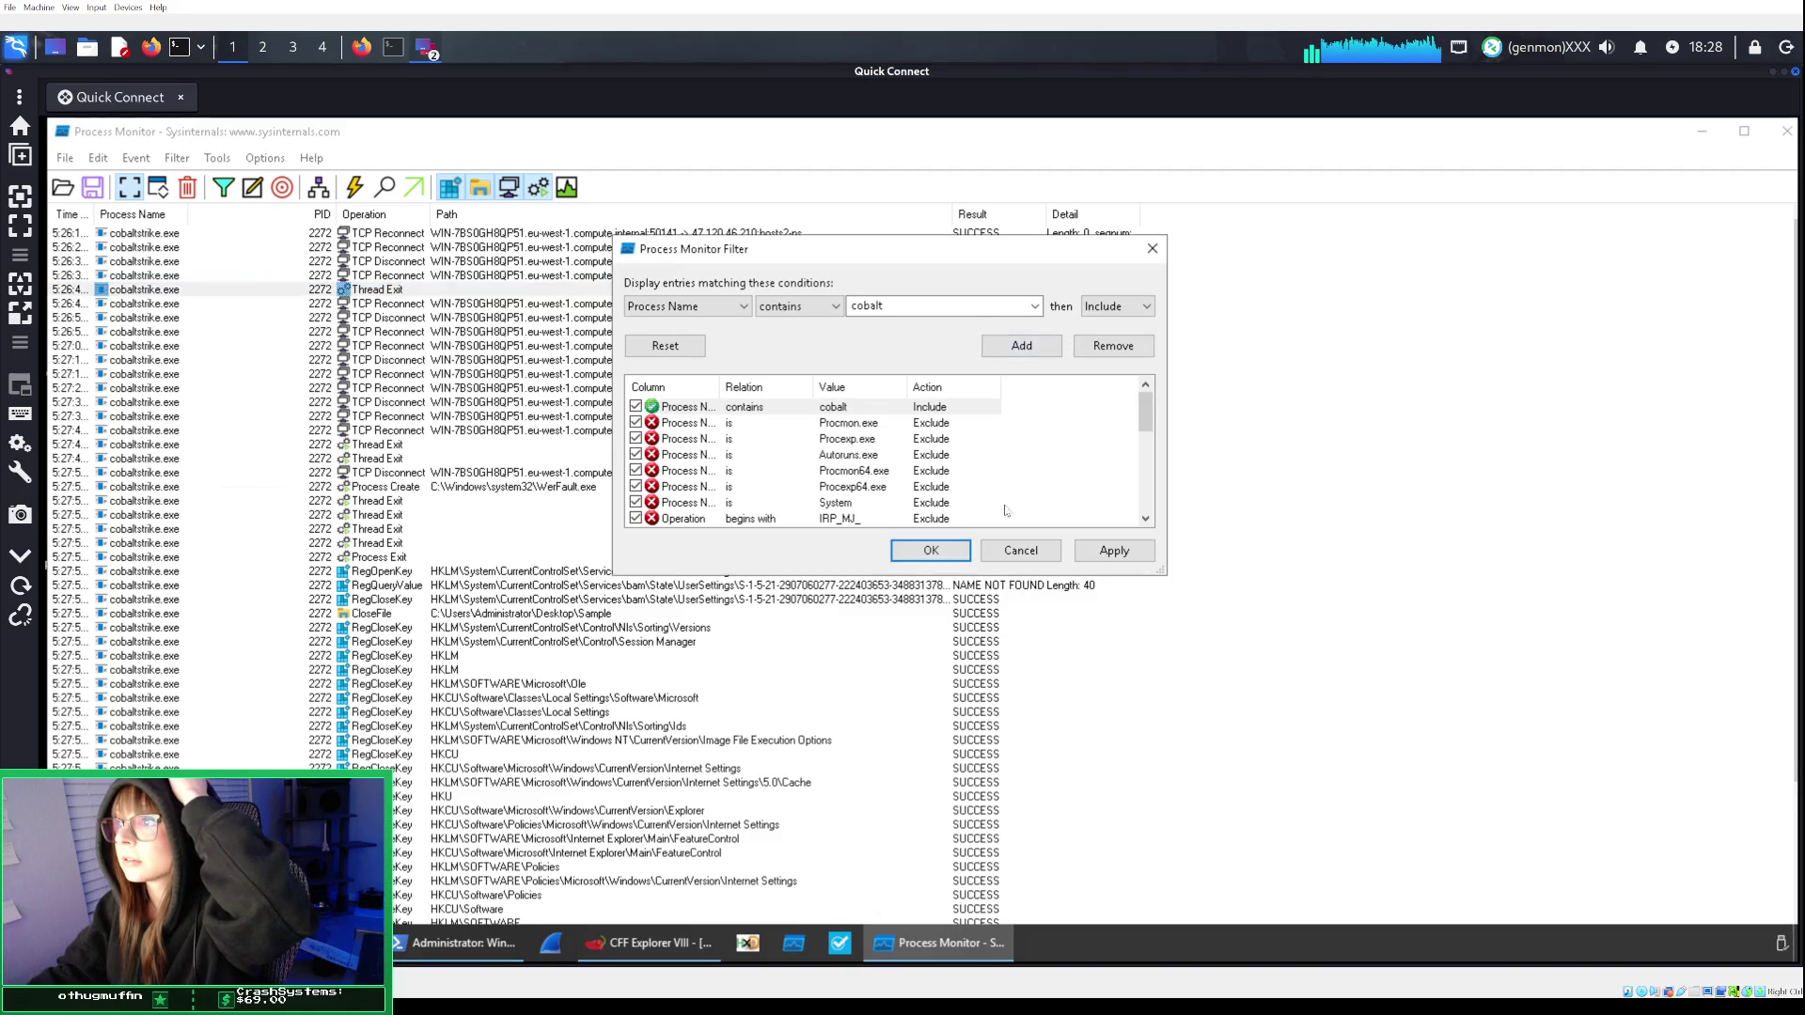
left_click(949, 557)
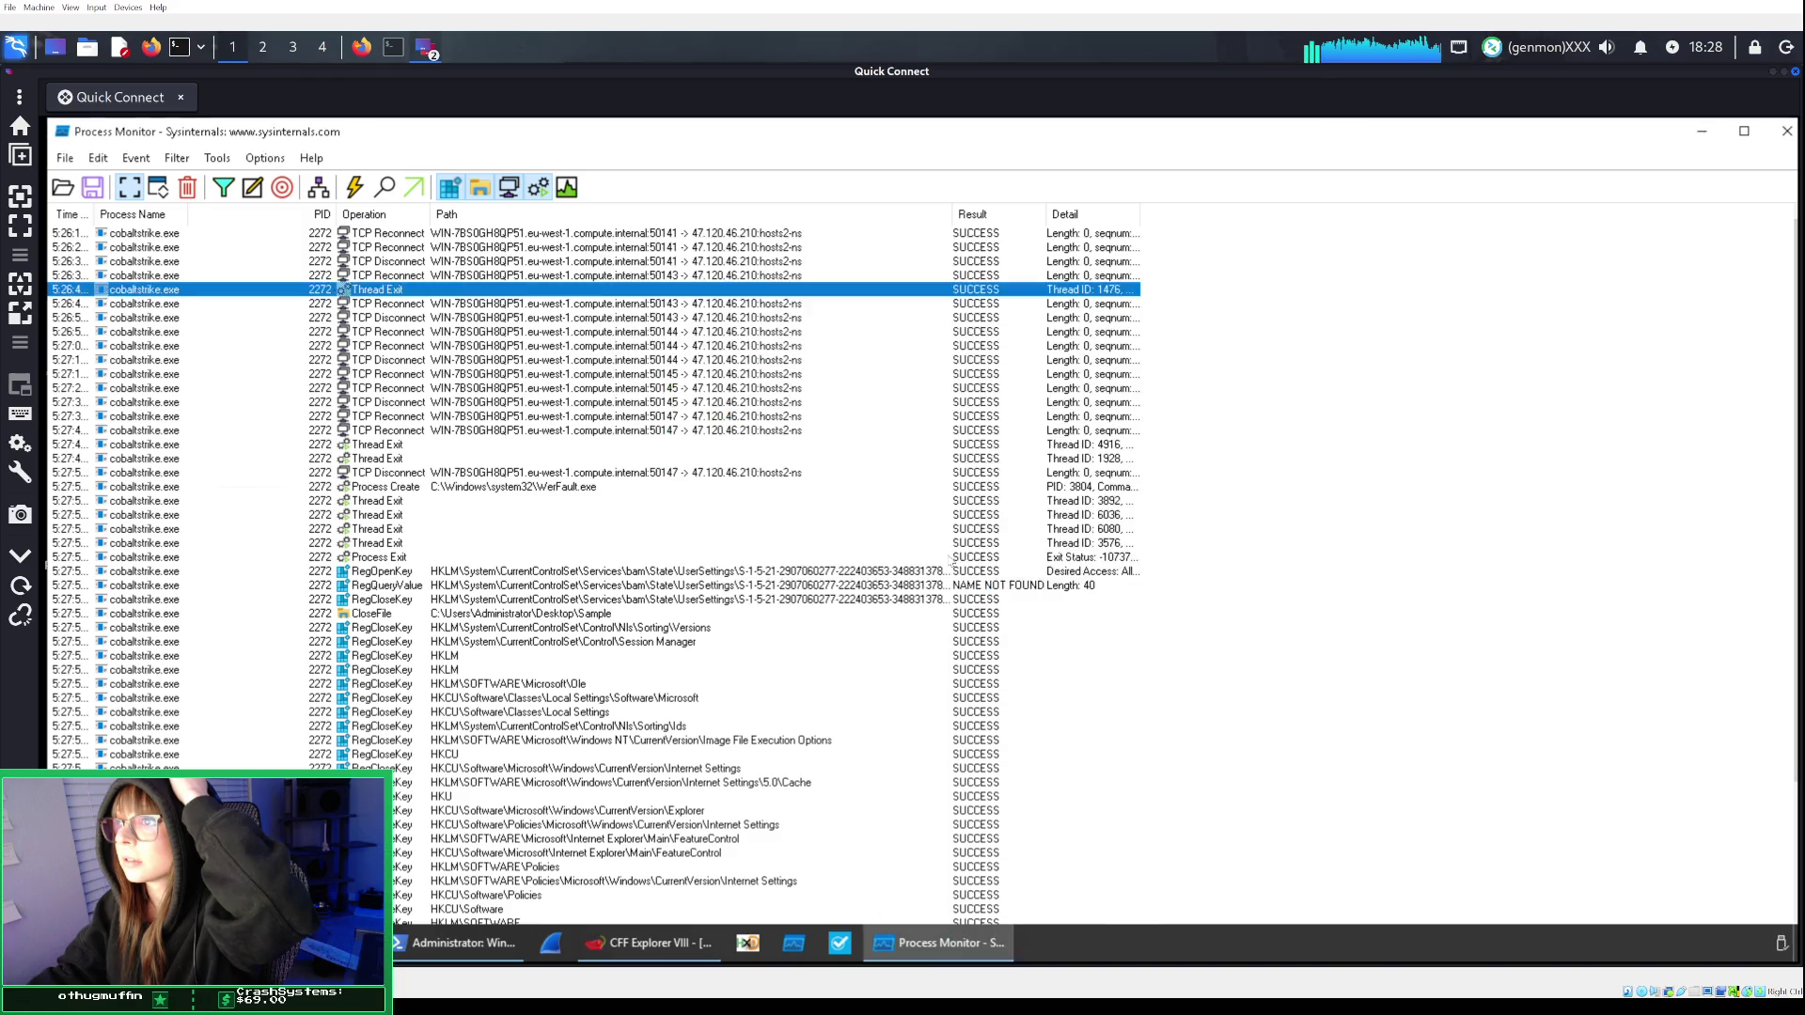
left_click(364, 46)
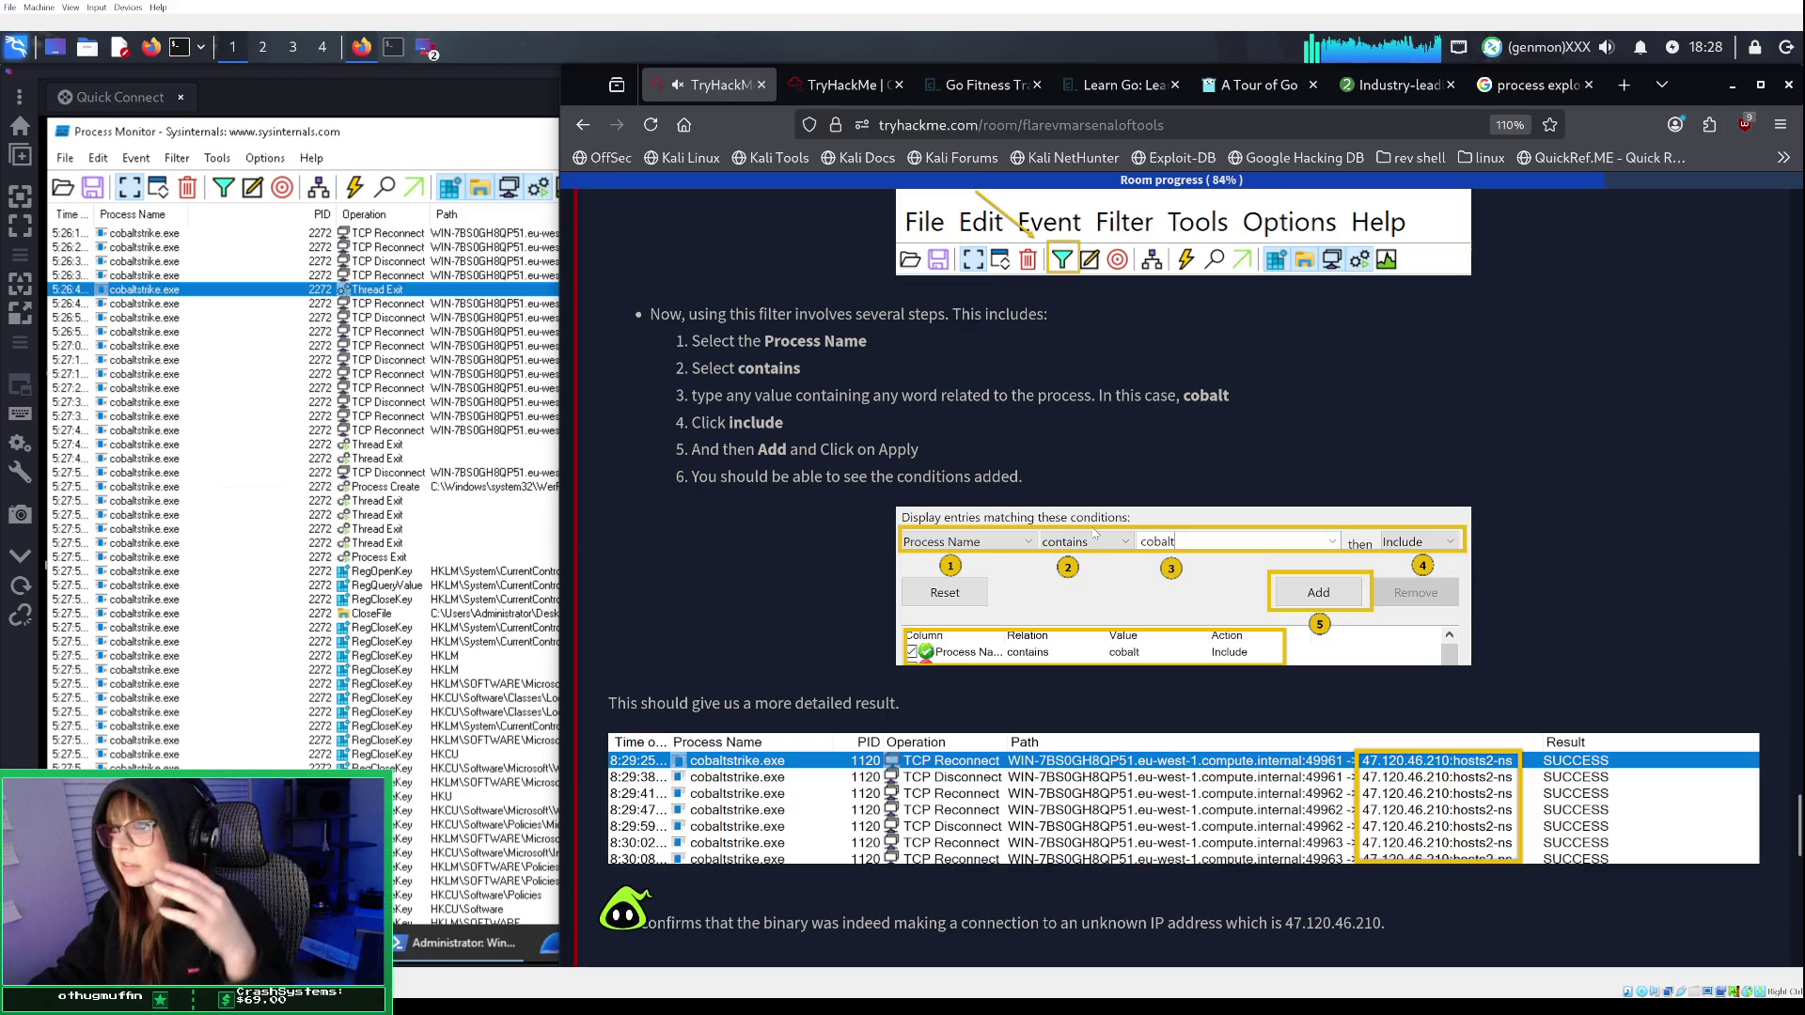
Read the remaining cobaltstrike.exe questions, then return to the cobalt-filtered Process Monitor capture.
scroll(1093, 533, "down", 2)
scroll(1093, 533, "down", 2)
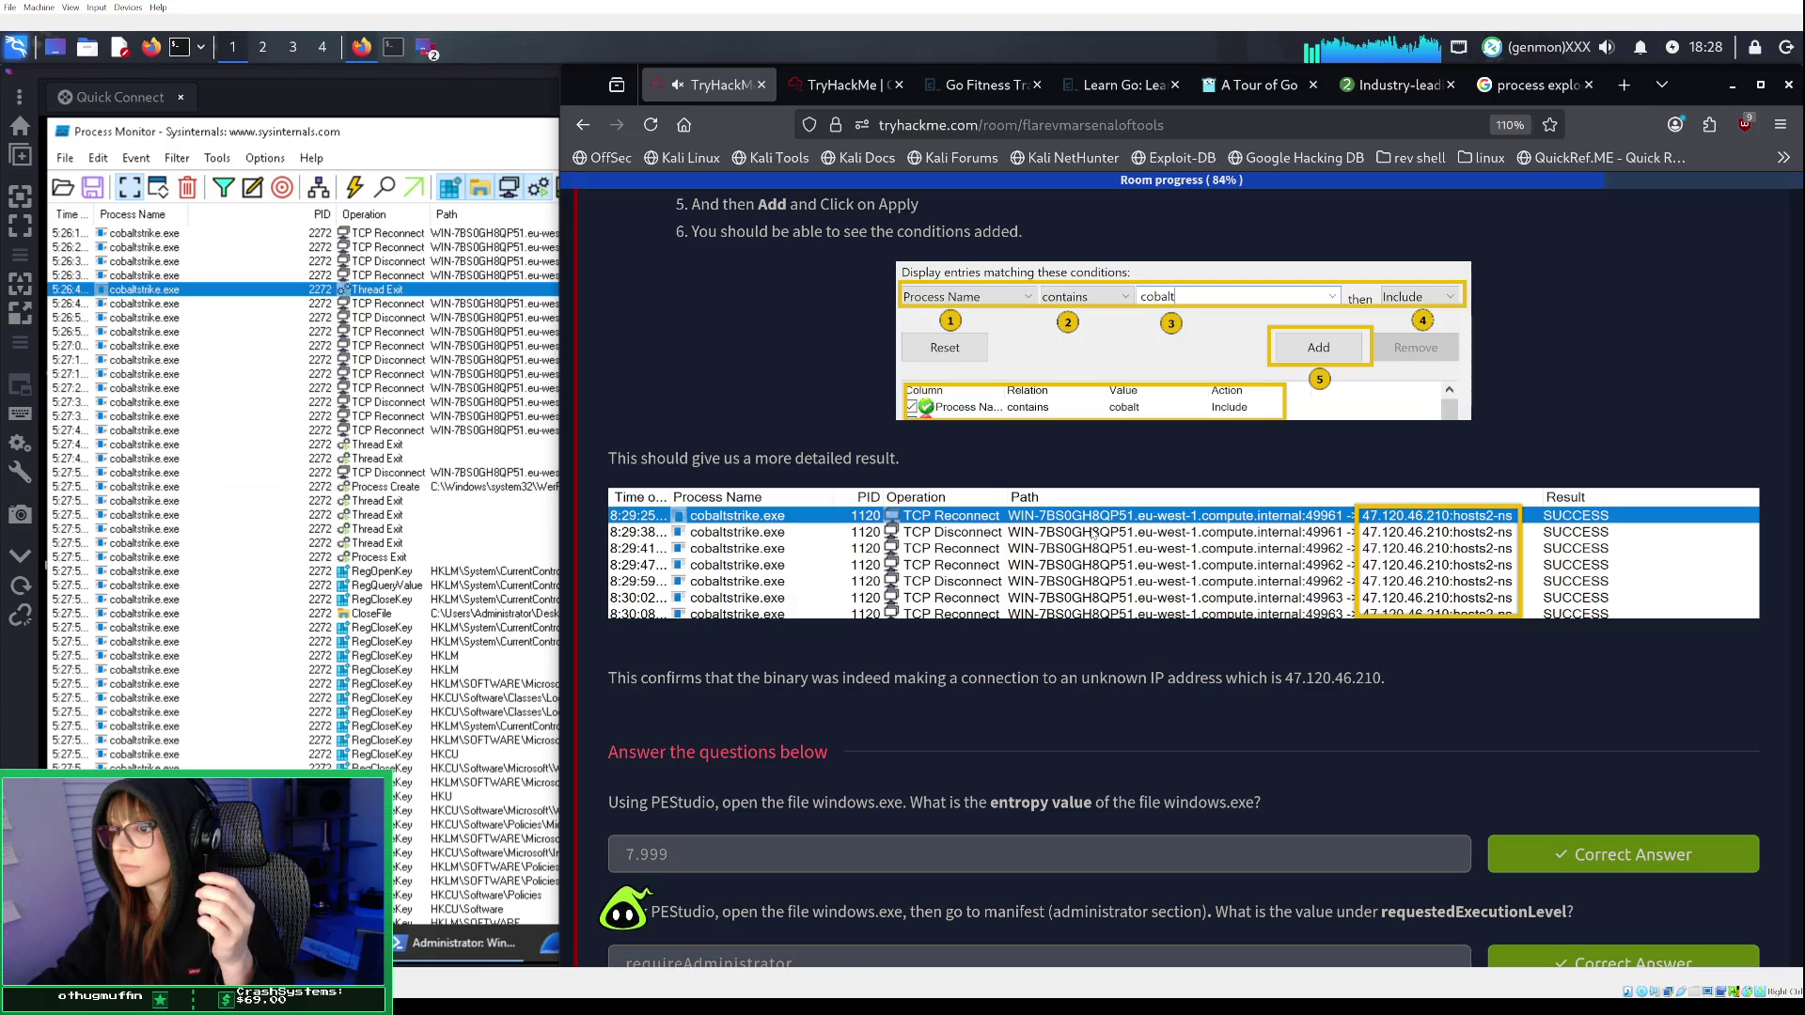
scroll(1094, 533, "down", 1)
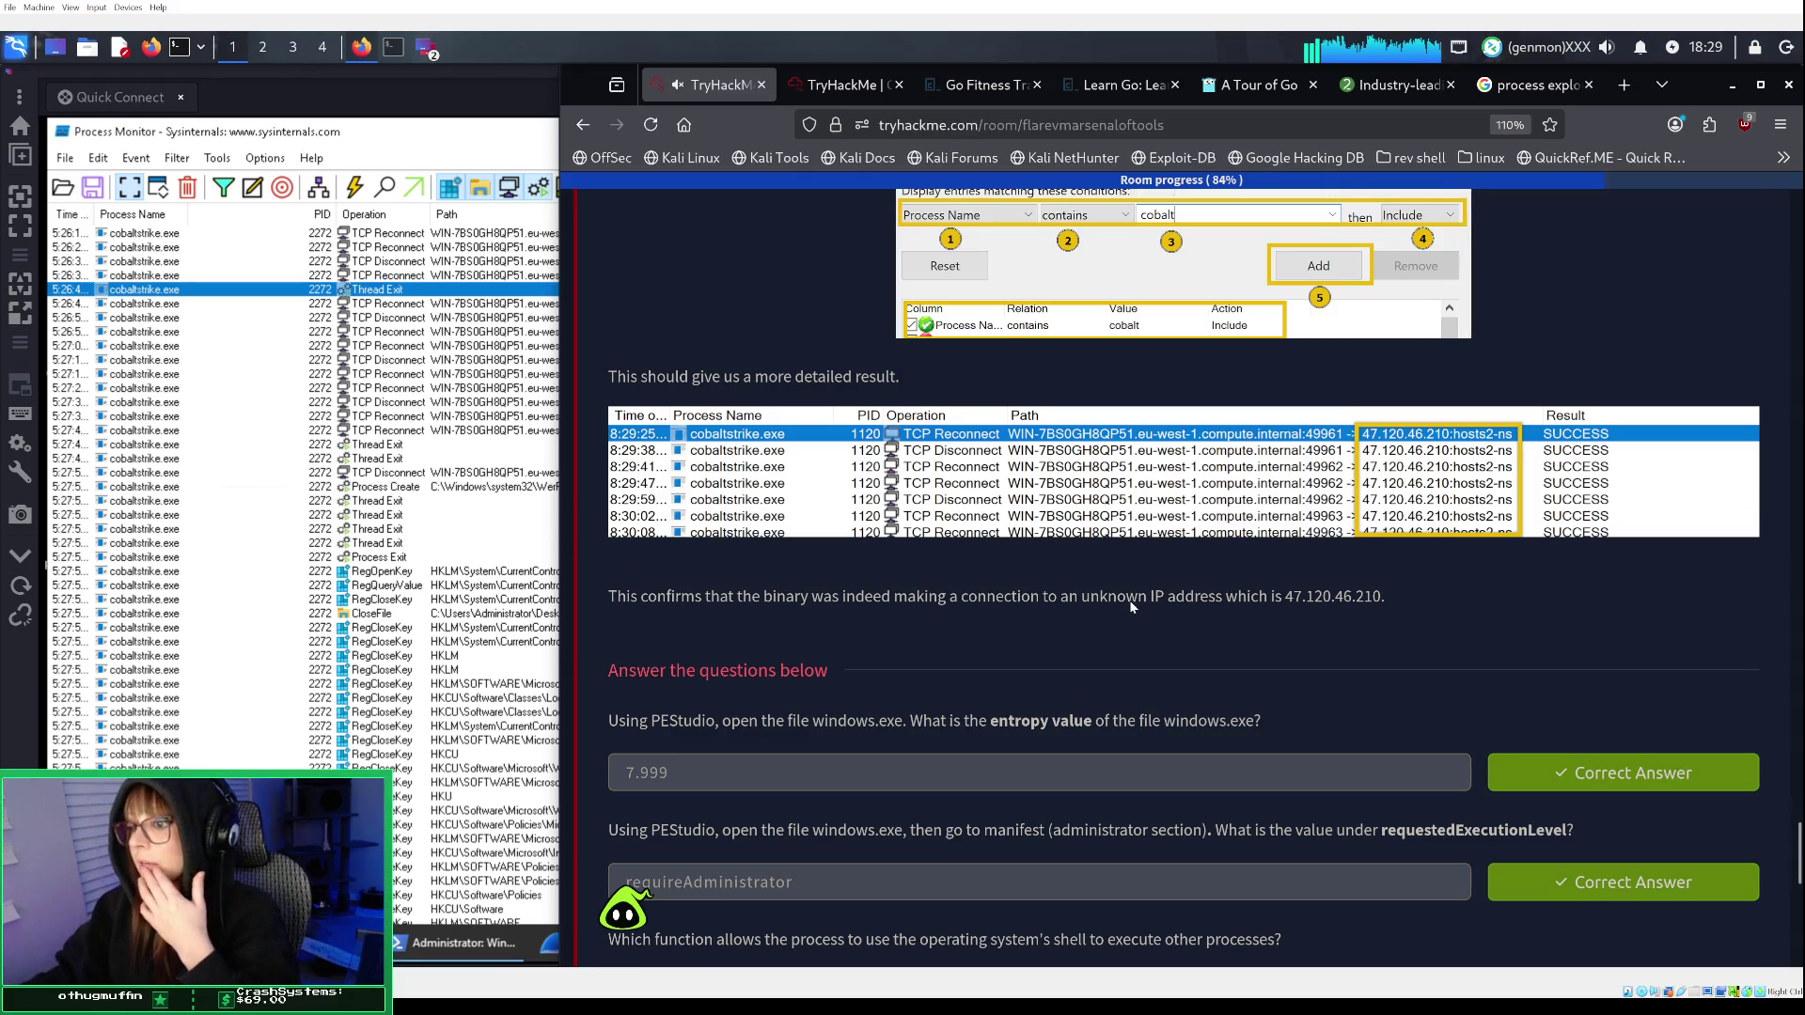
scroll(1131, 600, "down", 3)
scroll(1130, 600, "down", 2)
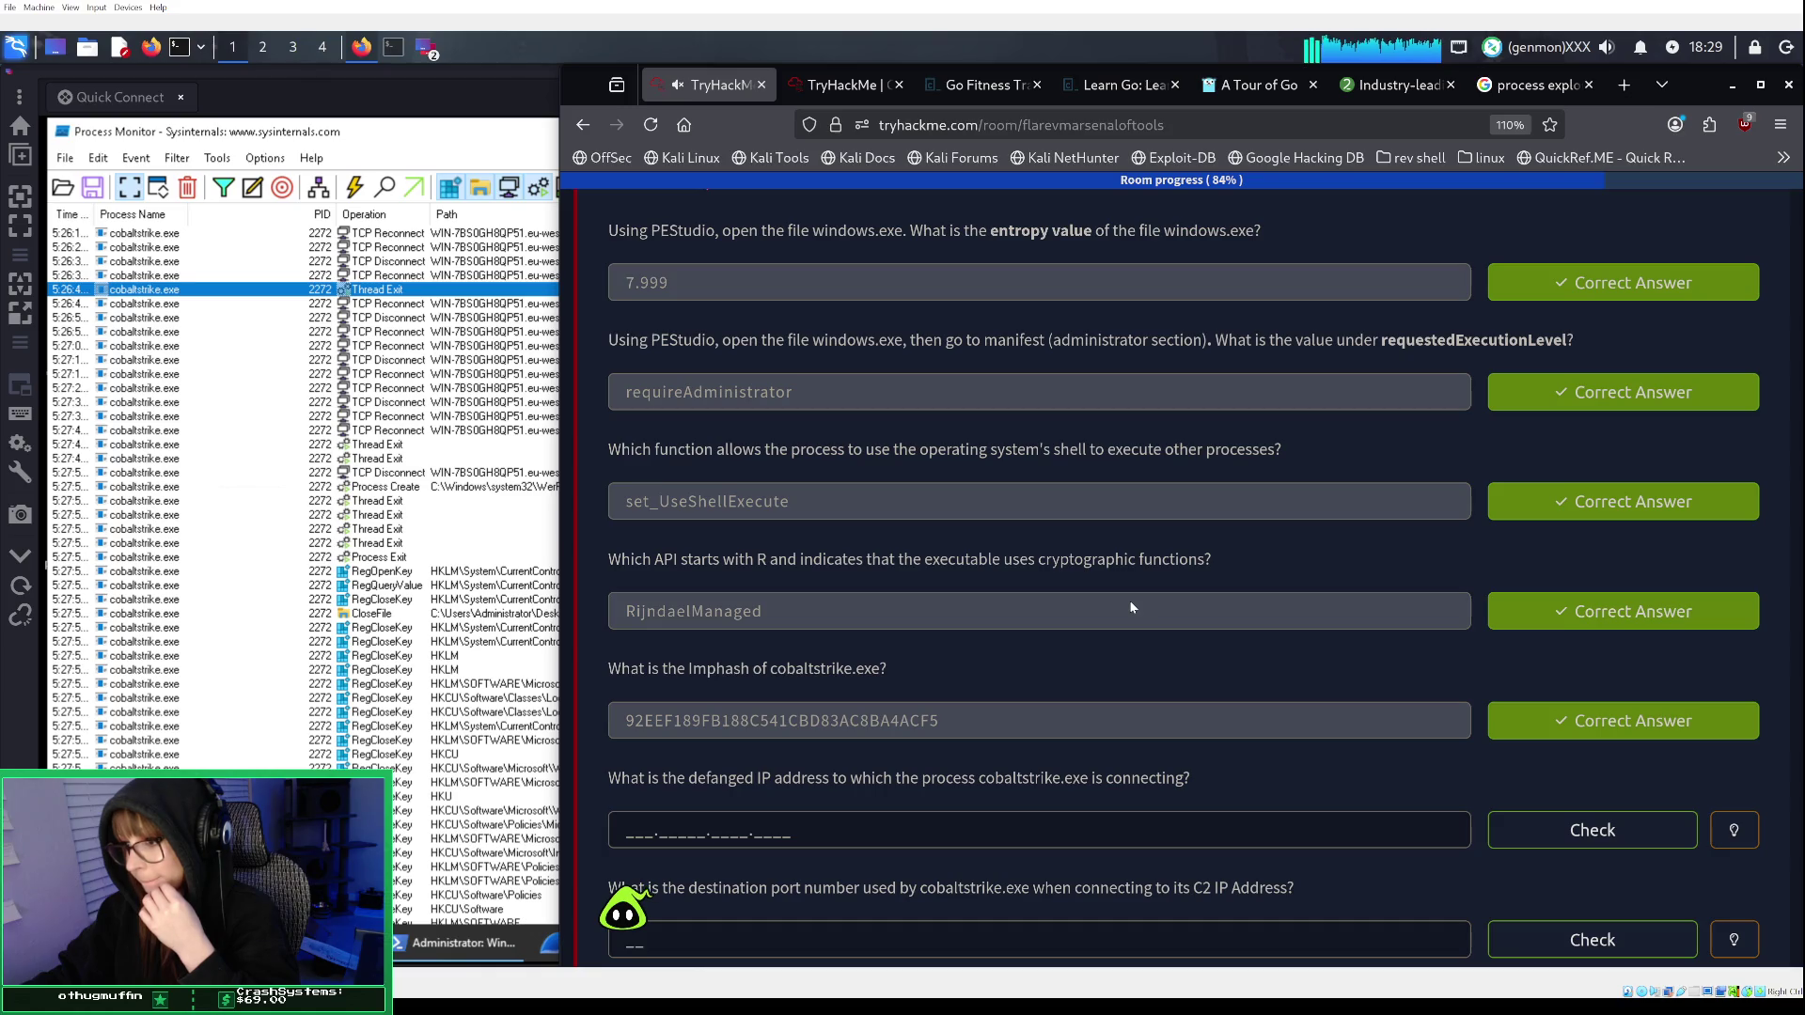
left_click(509, 529)
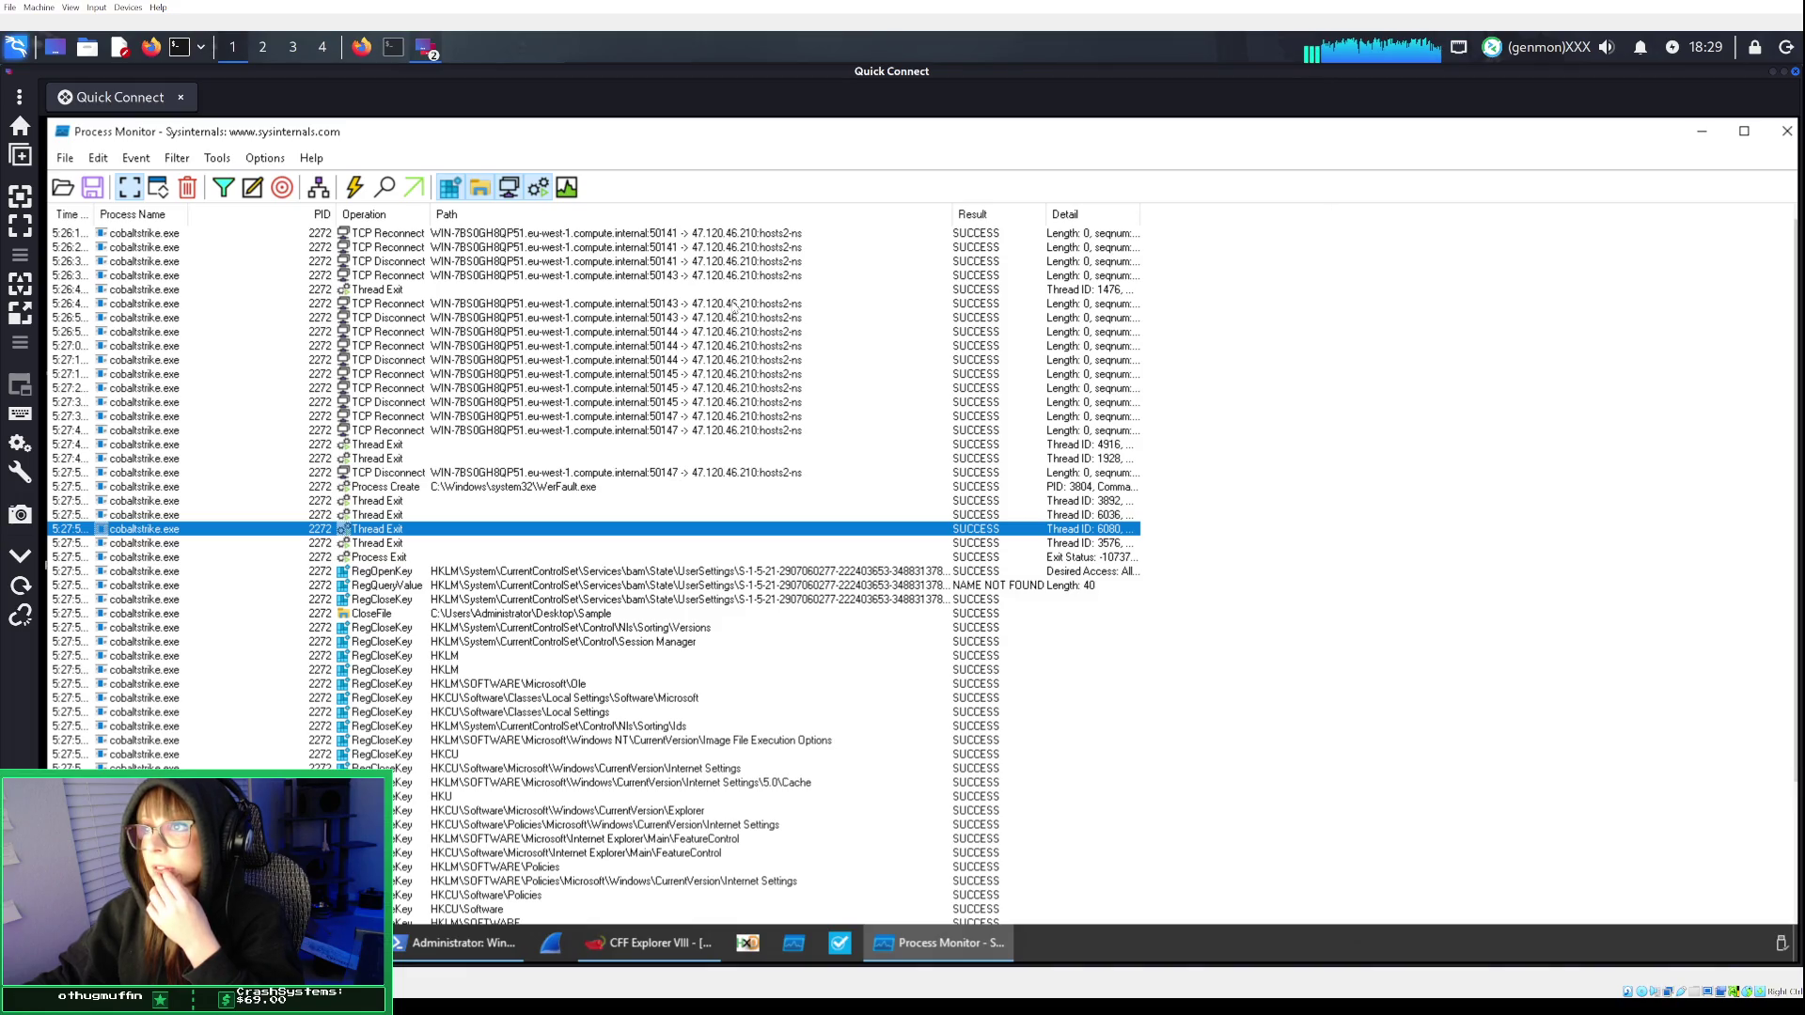
left_click(362, 47)
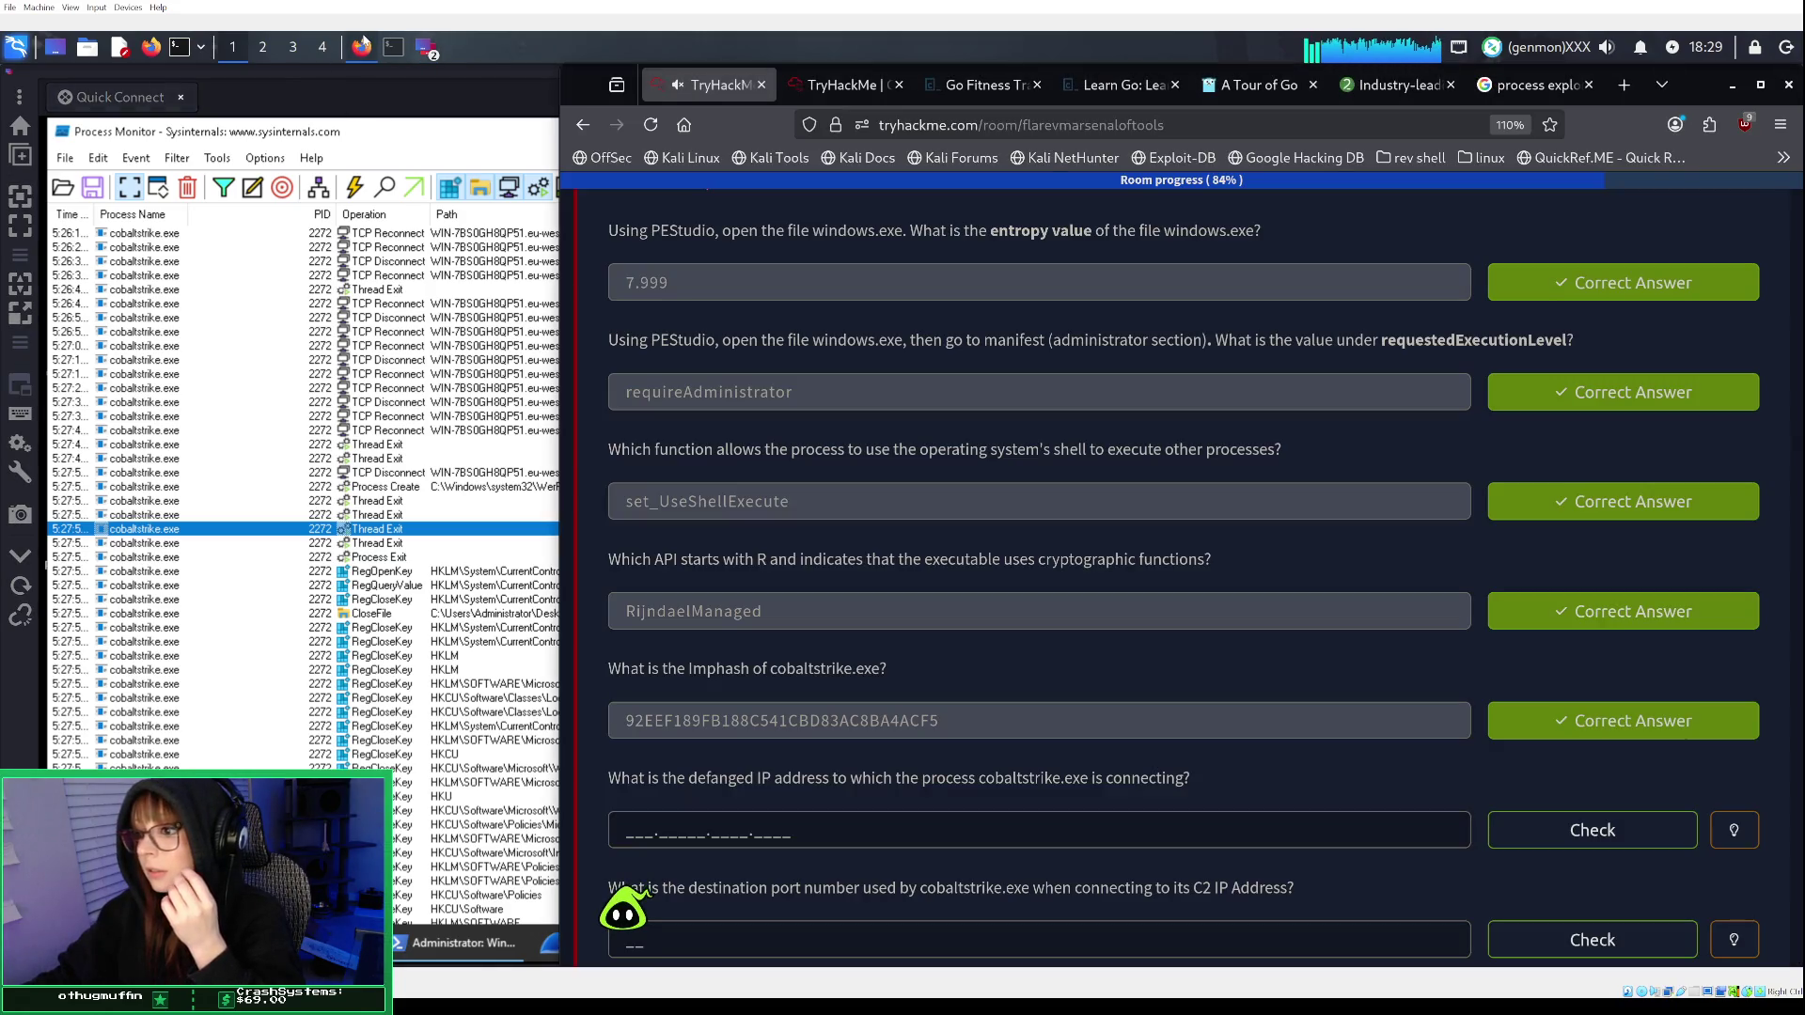
left_click(380, 334)
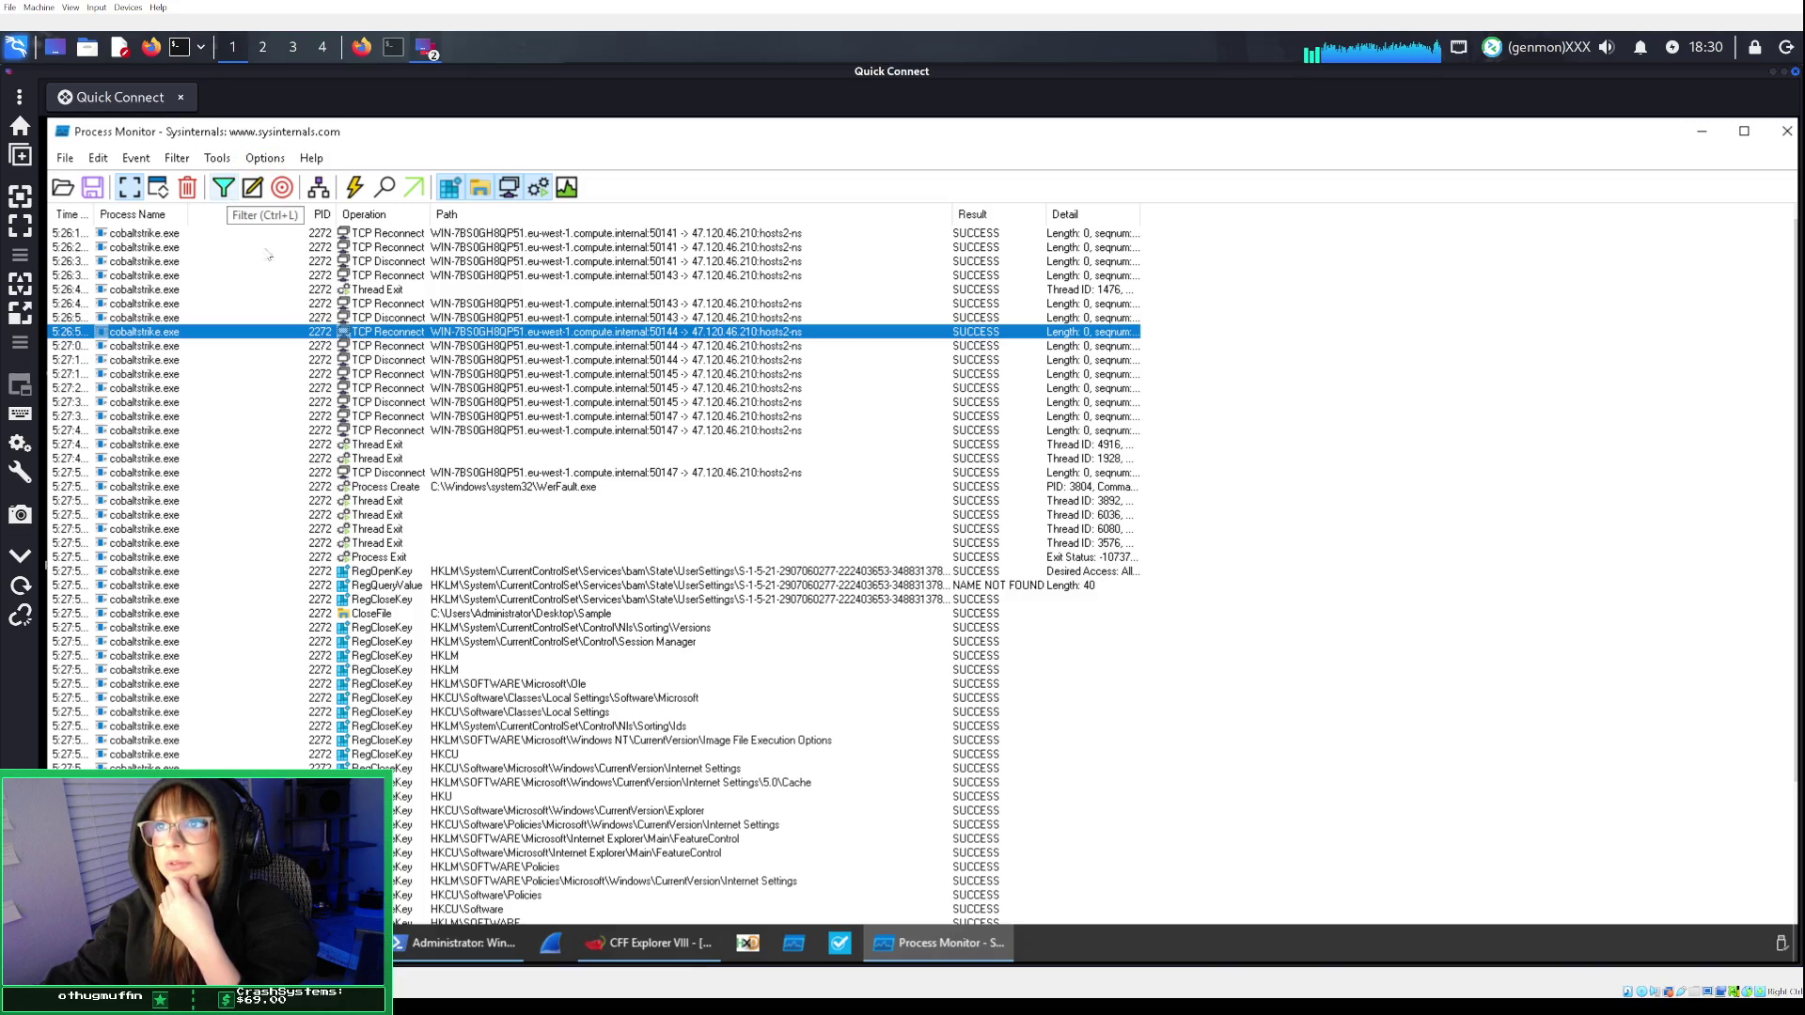
left_click(367, 49)
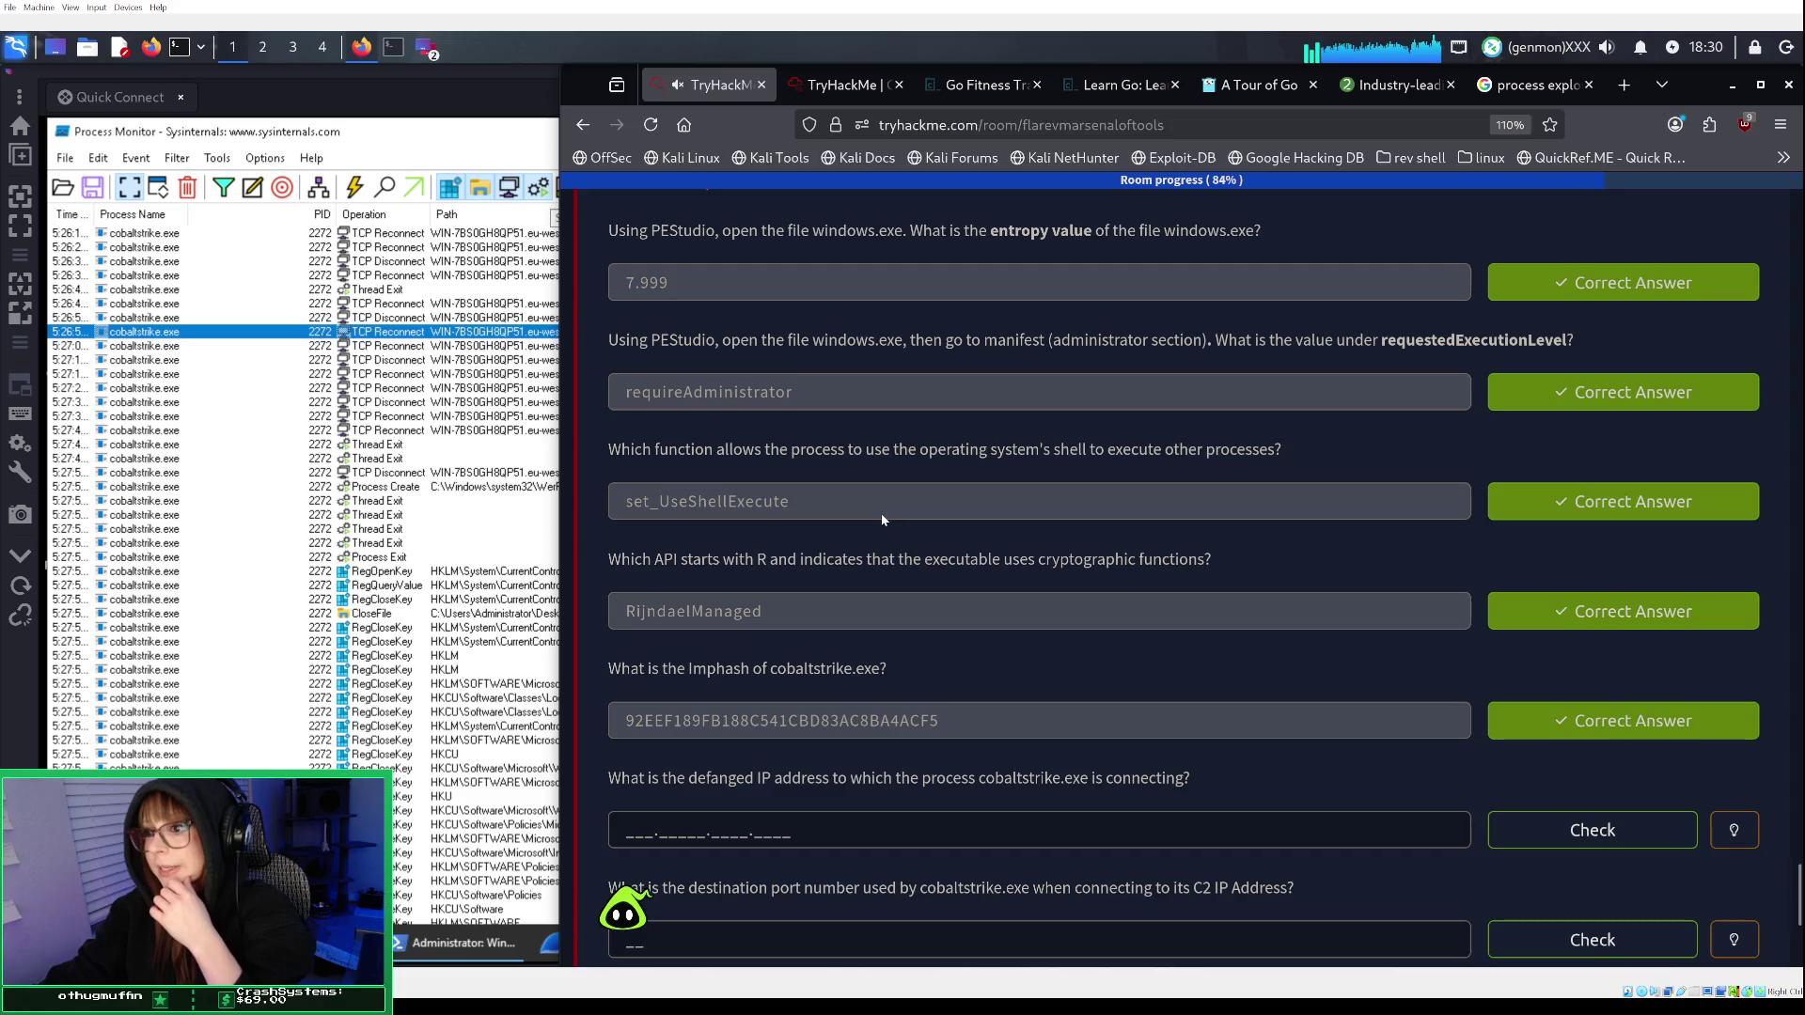
scroll(882, 514, "down", 3)
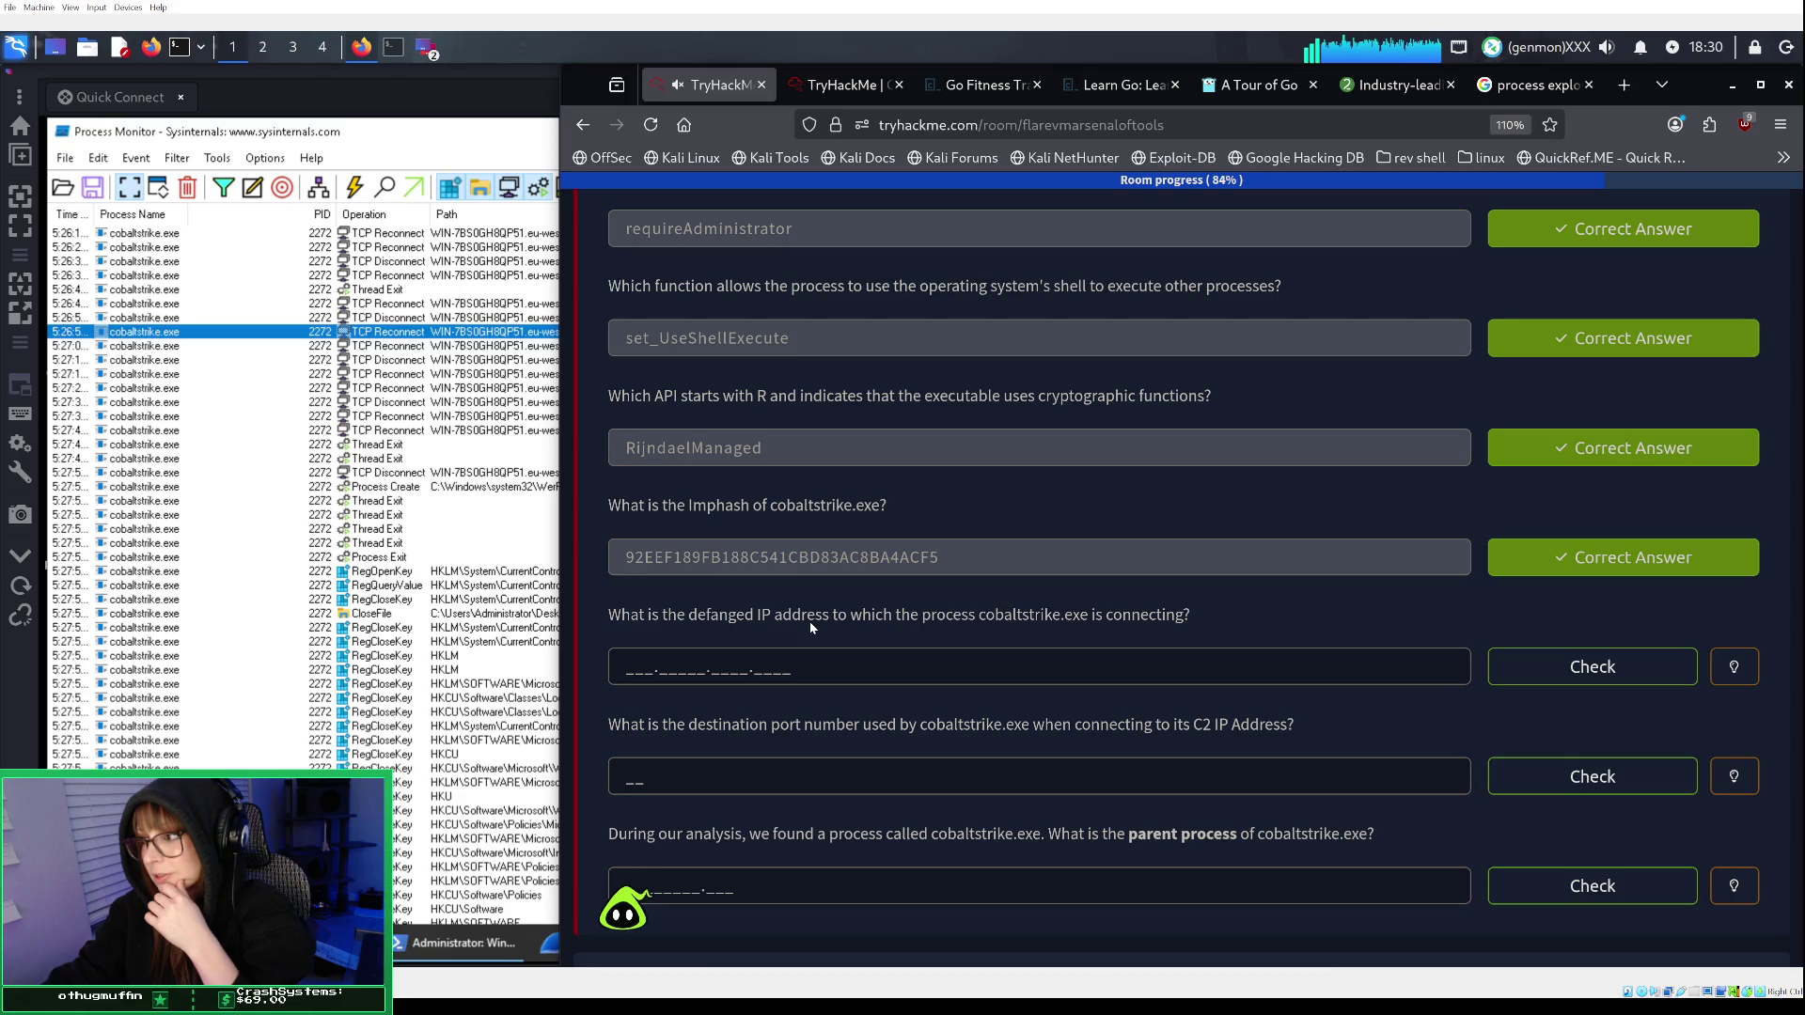
left_click(395, 529)
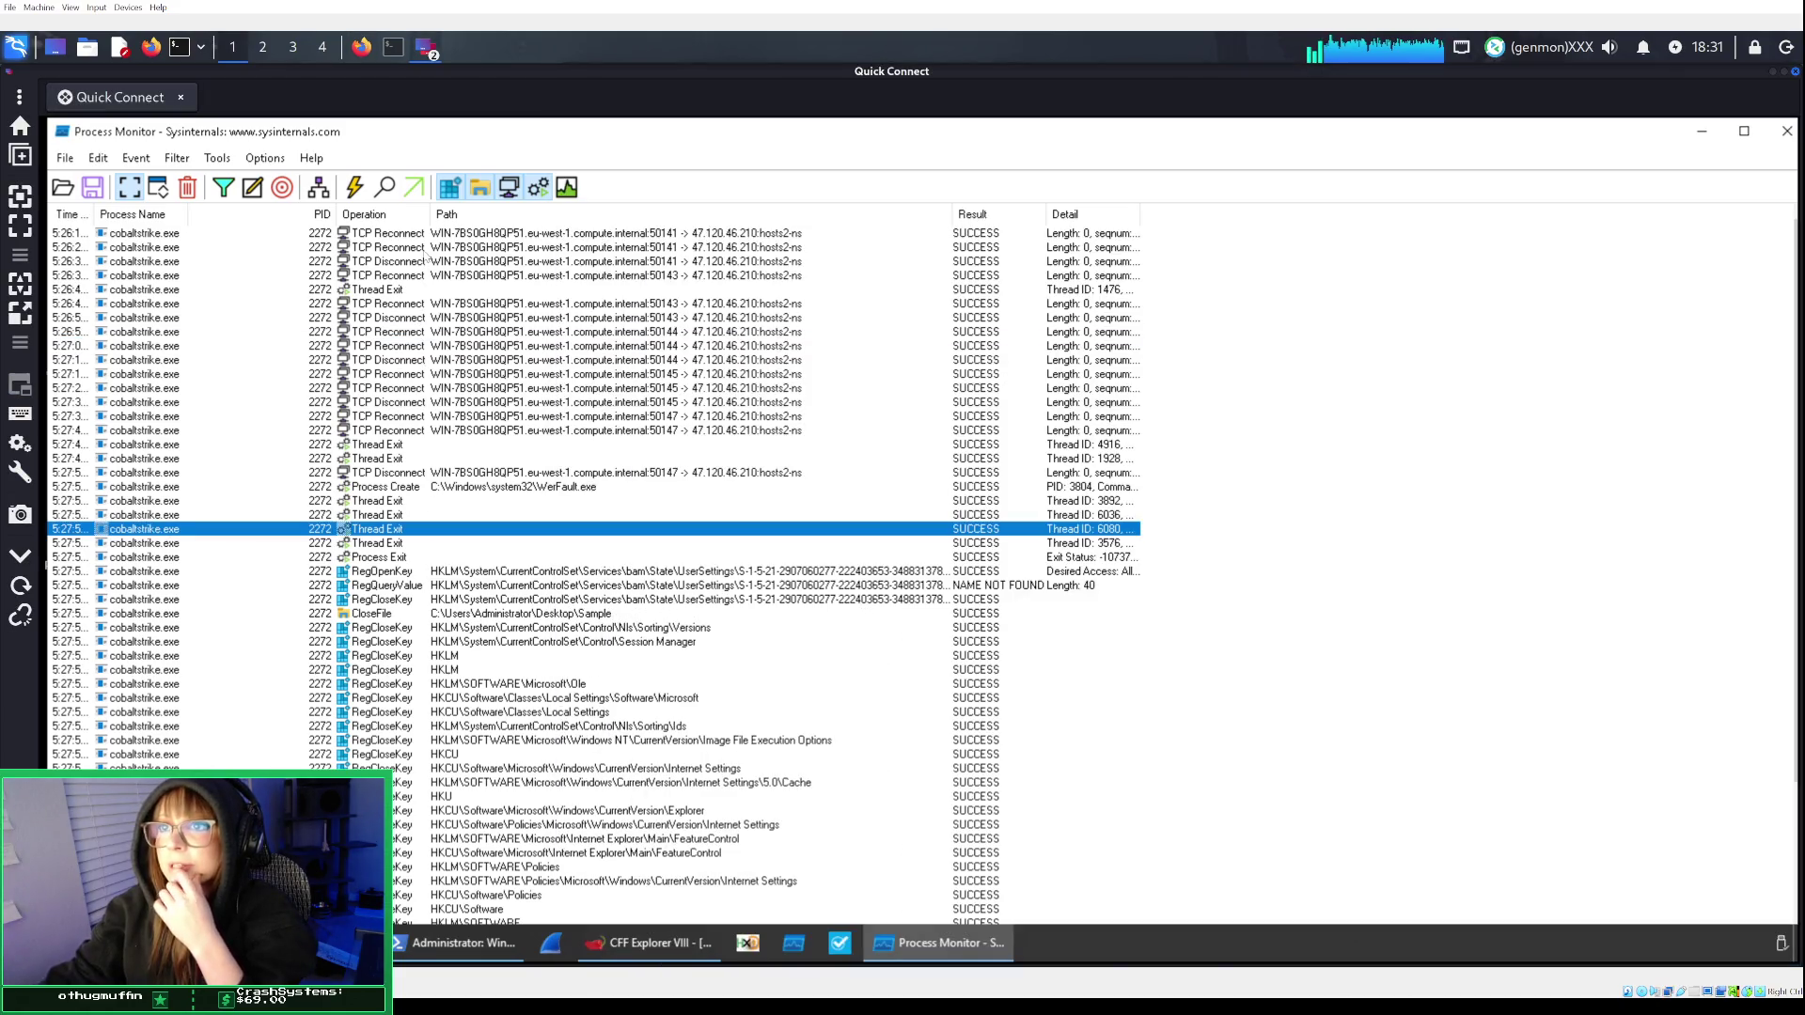
Open Properties for the first TCP Reconnect to 47.120.46.210 and review its Process, Stack, Event tabs.
left_click(422, 234)
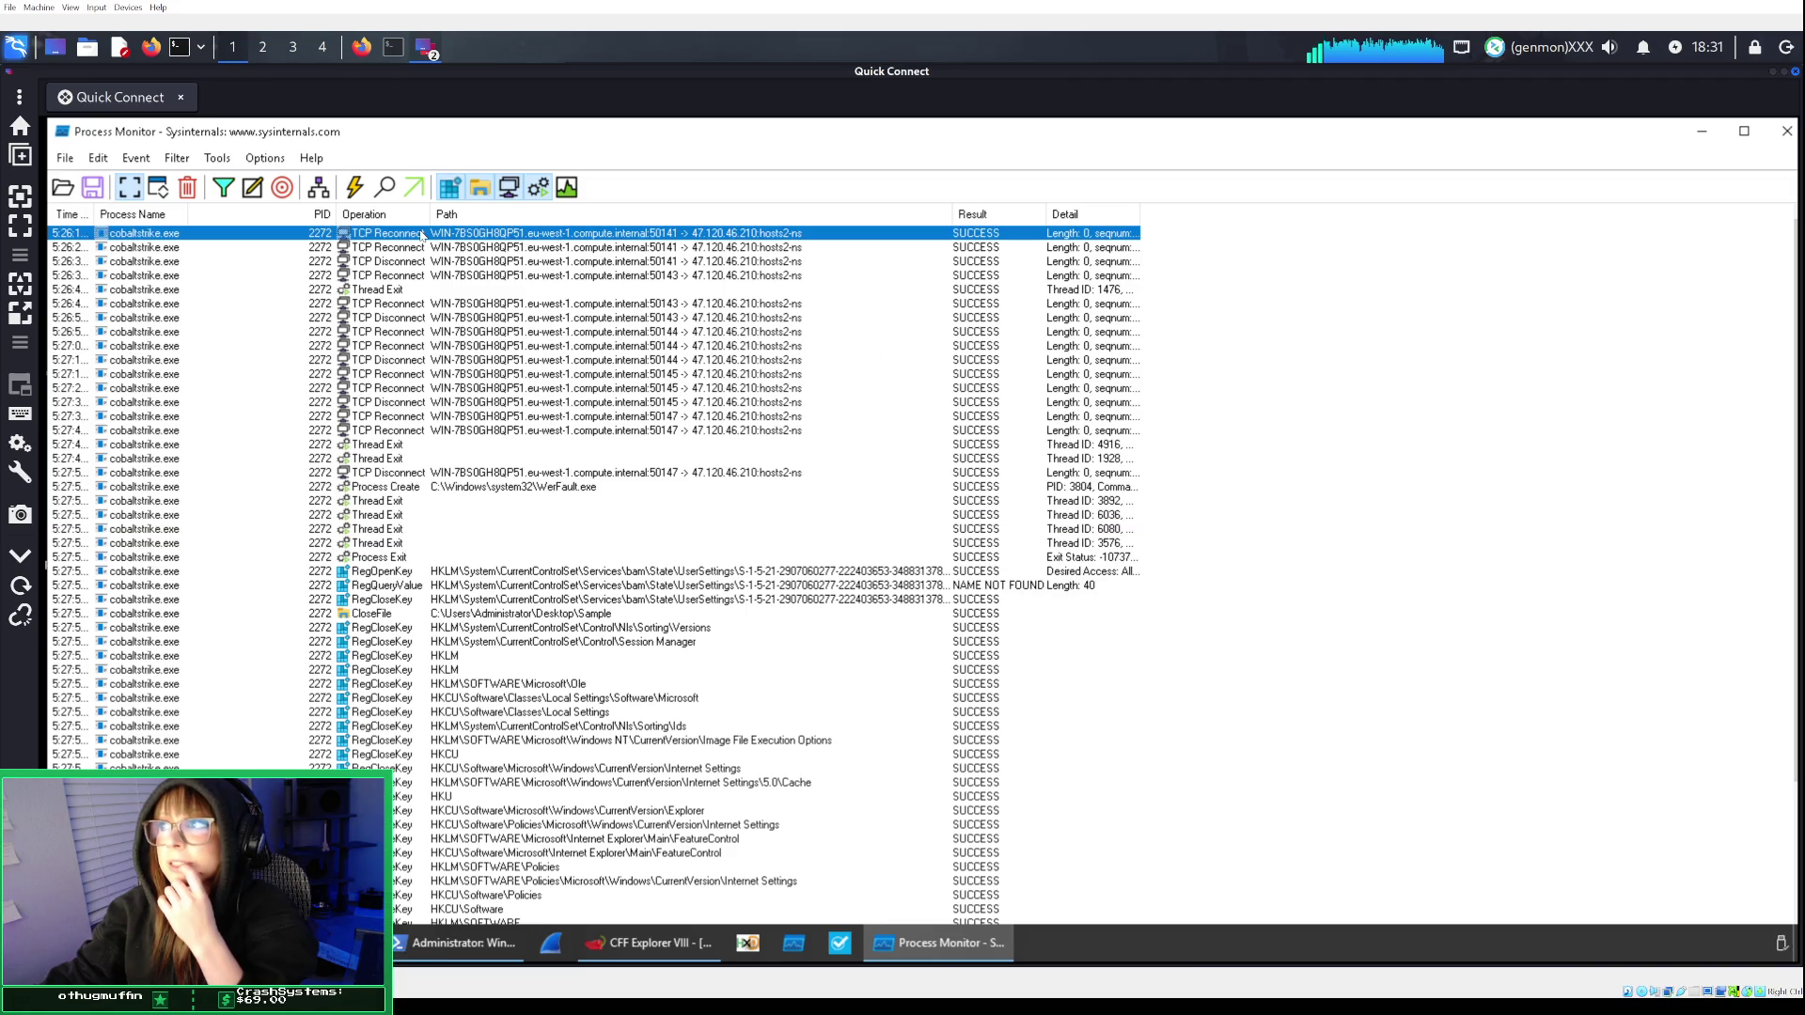
right_click(422, 234)
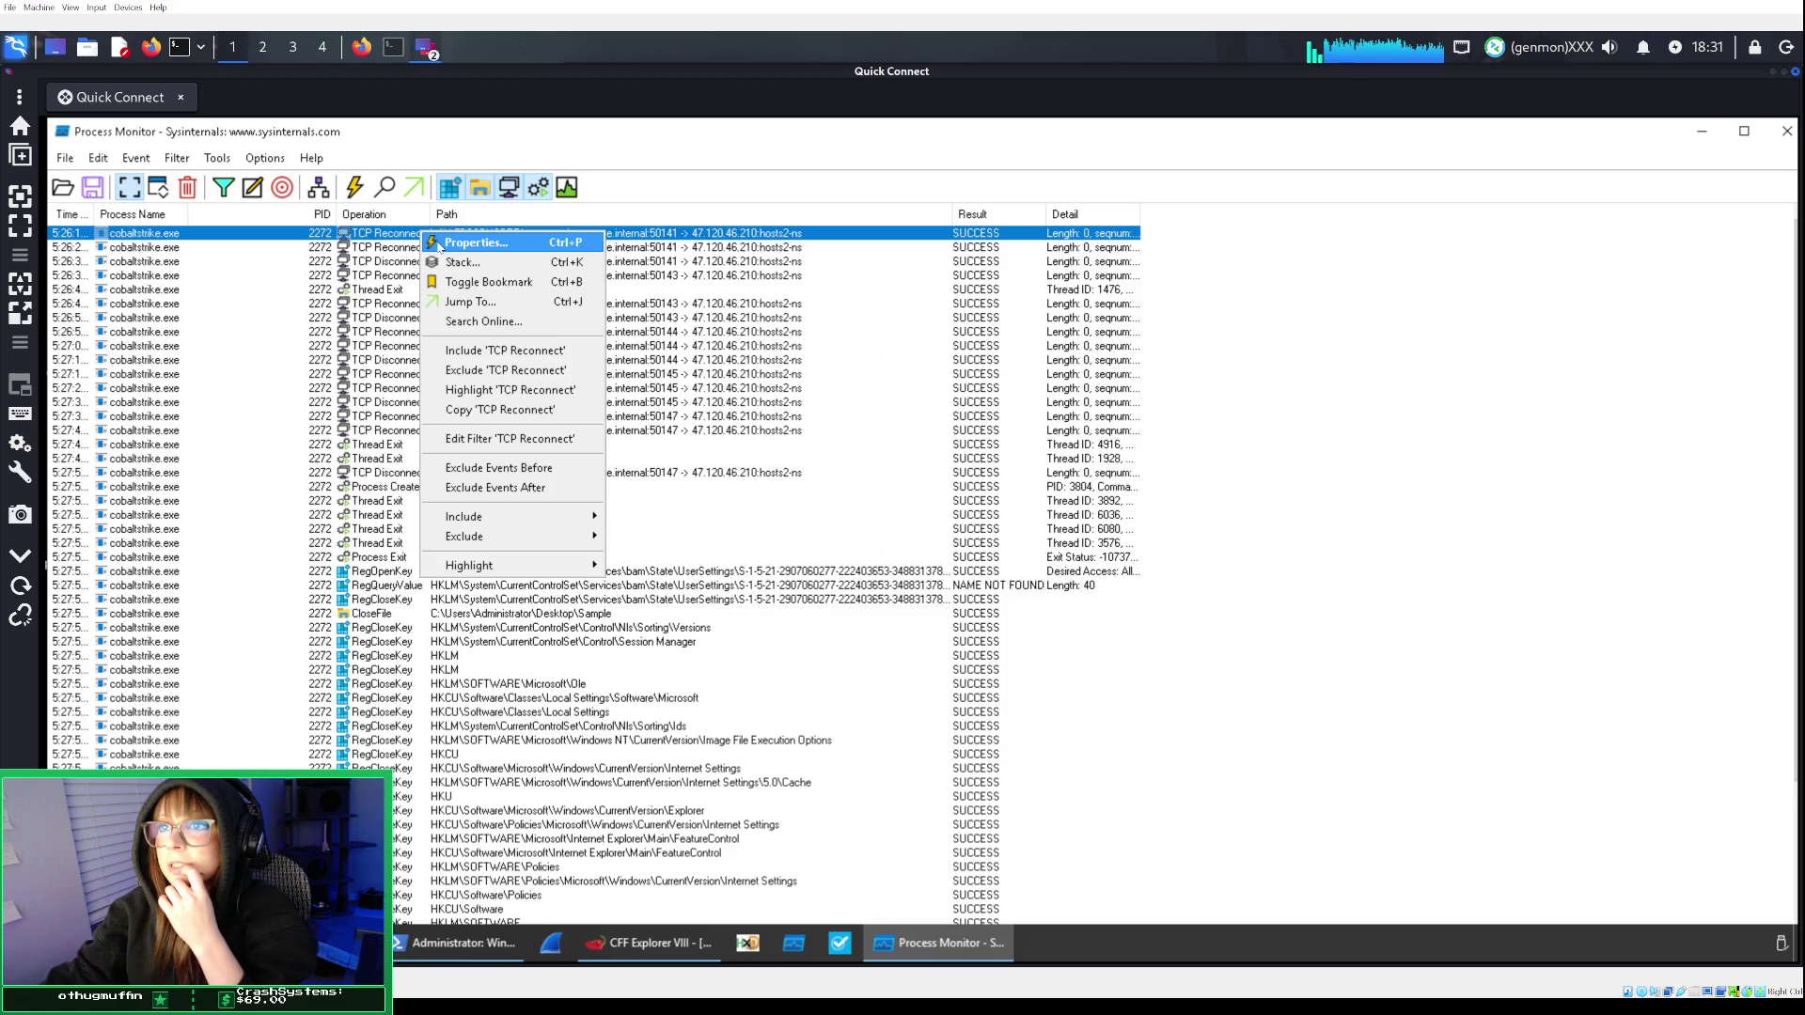
left_click(441, 244)
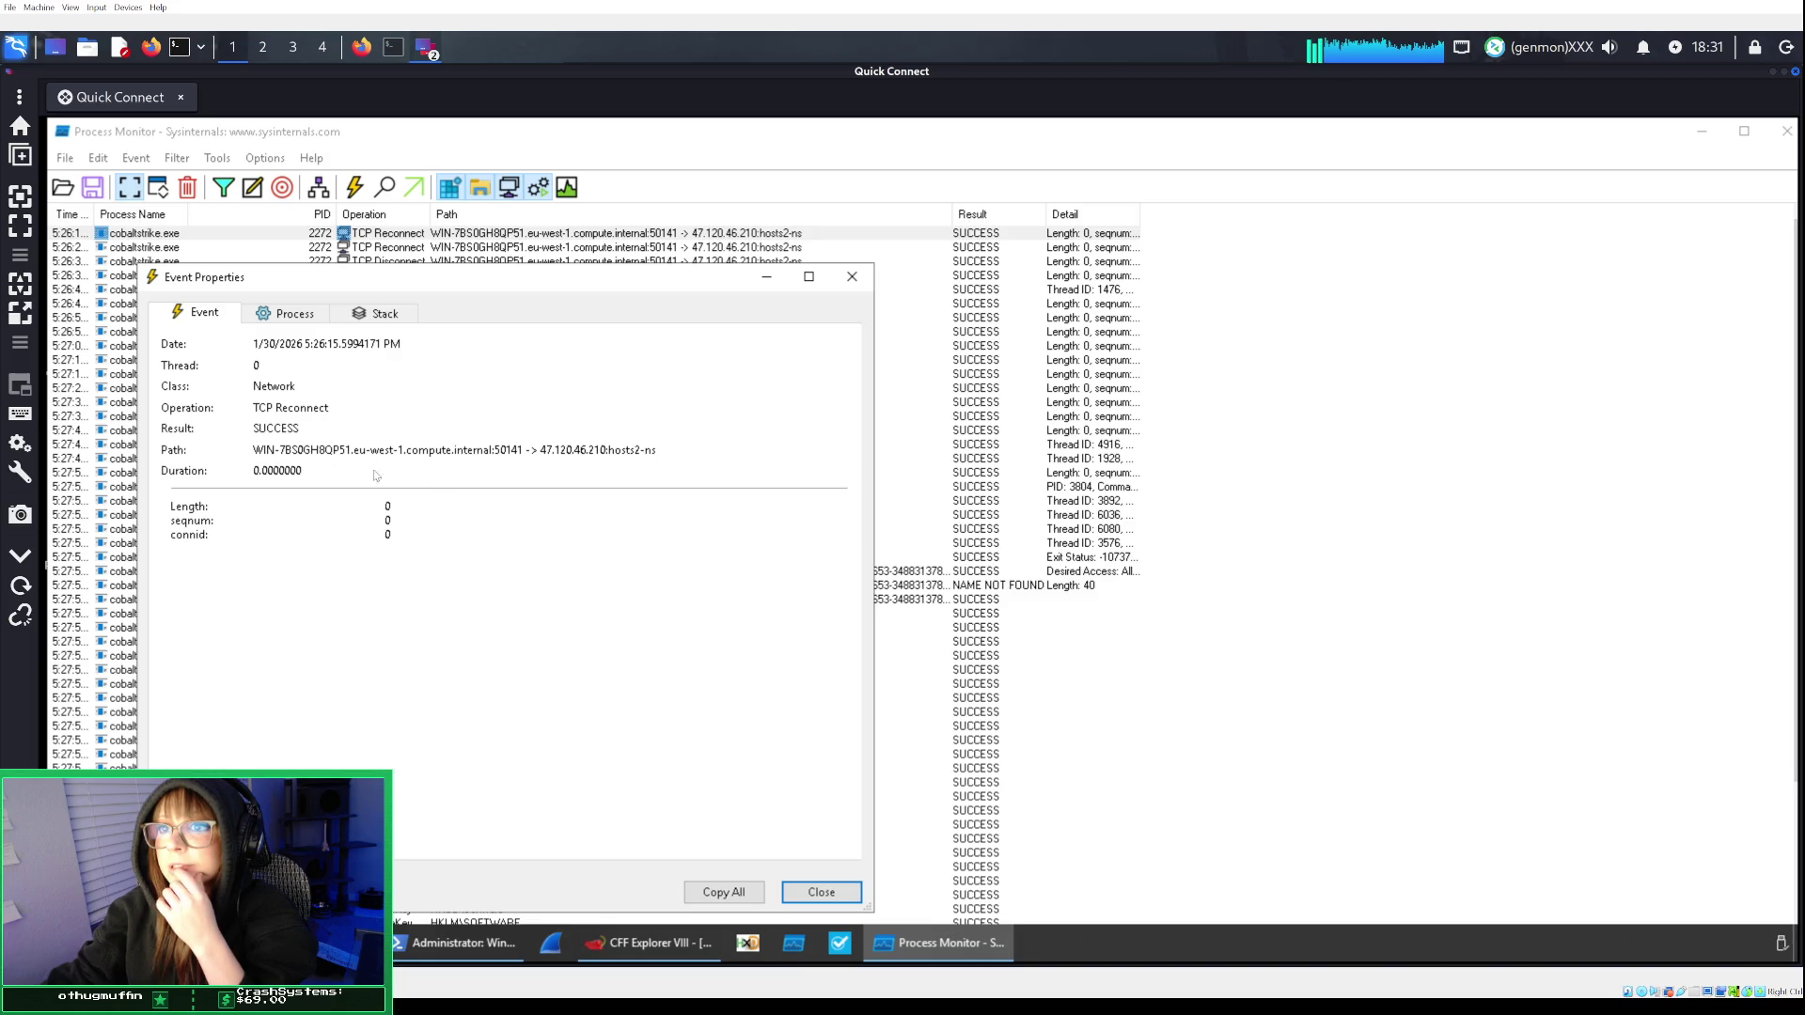
left_click(284, 315)
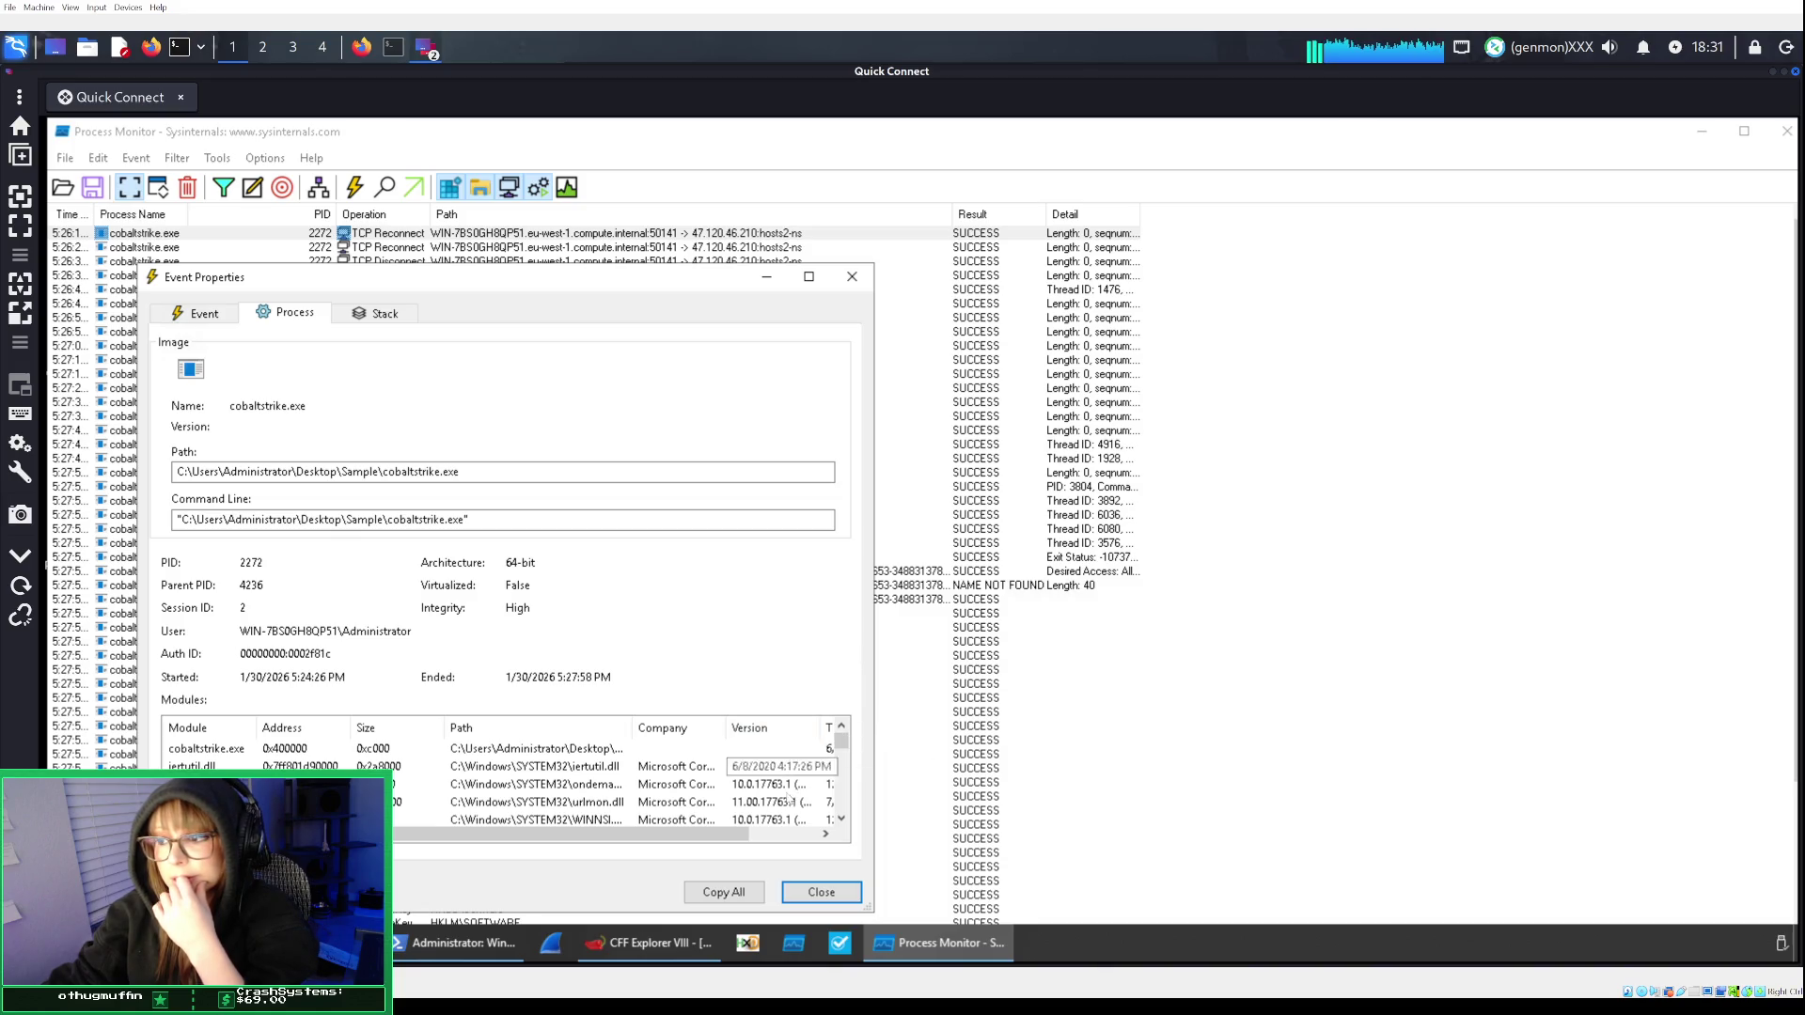
mouse_move(697, 829)
left_mouse_down()
mouse_move(781, 830)
mouse_move(575, 822)
left_mouse_up()
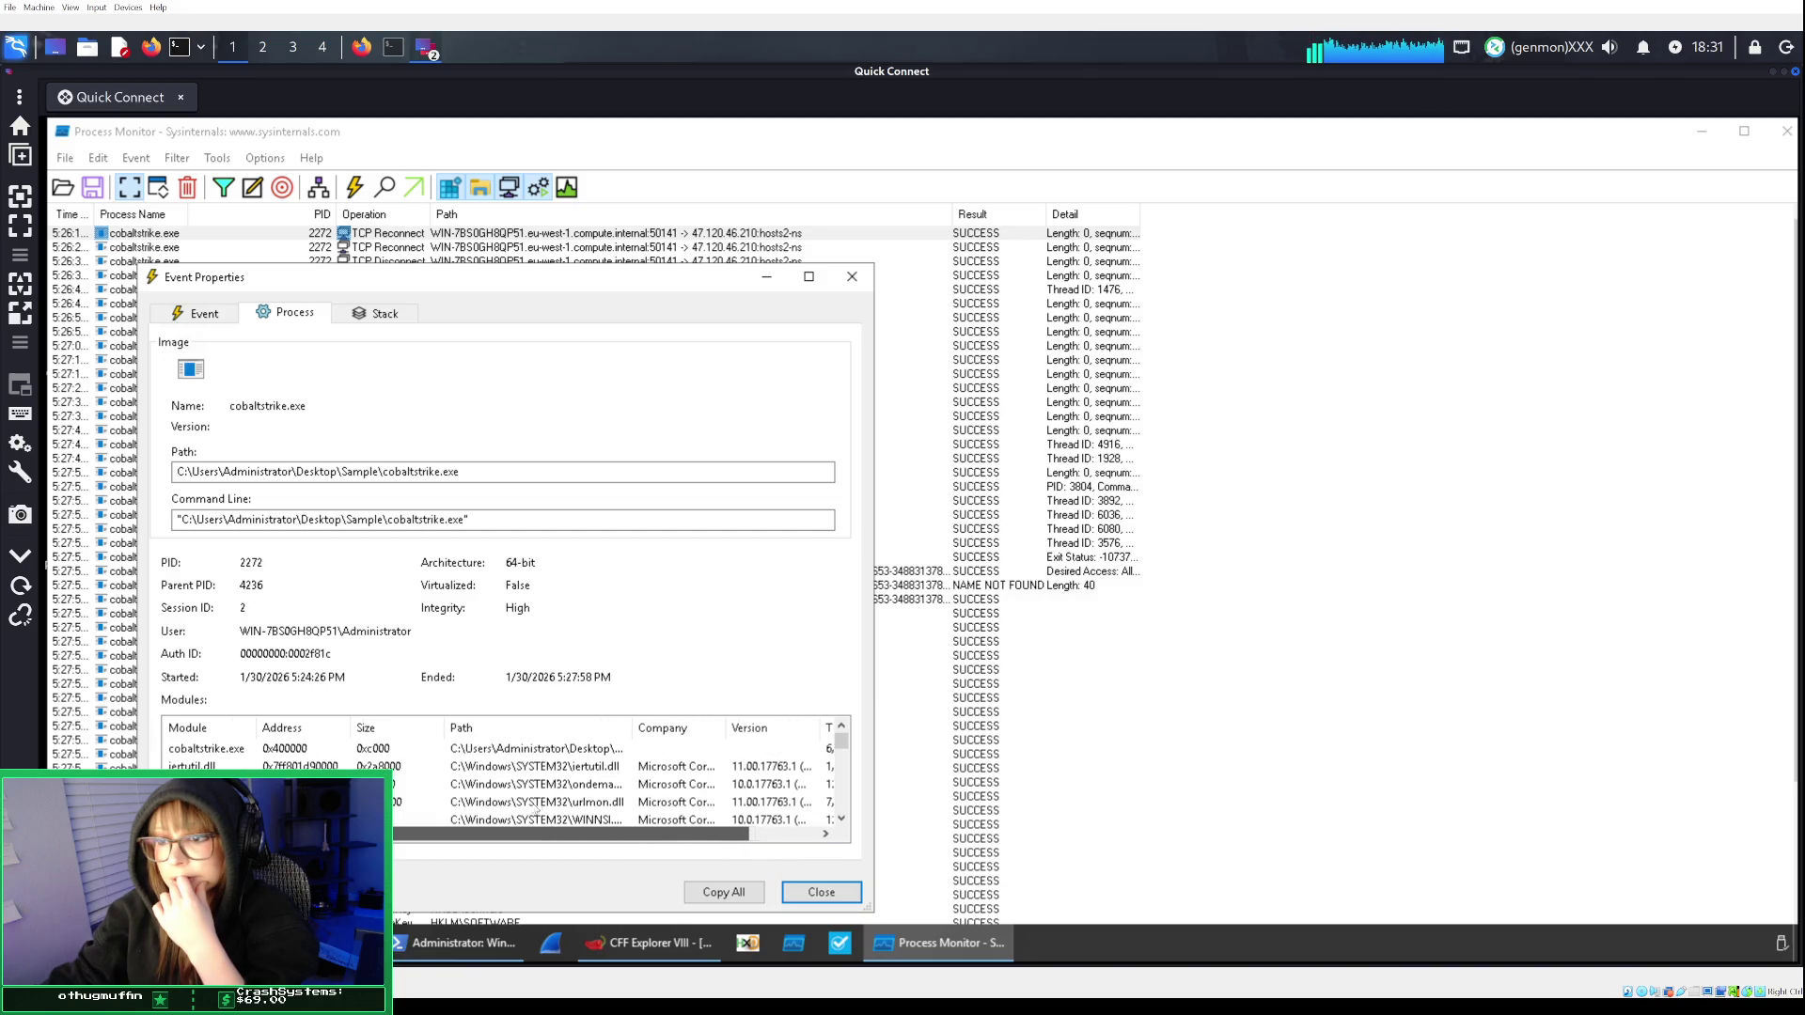
scroll(623, 781, "down", 1)
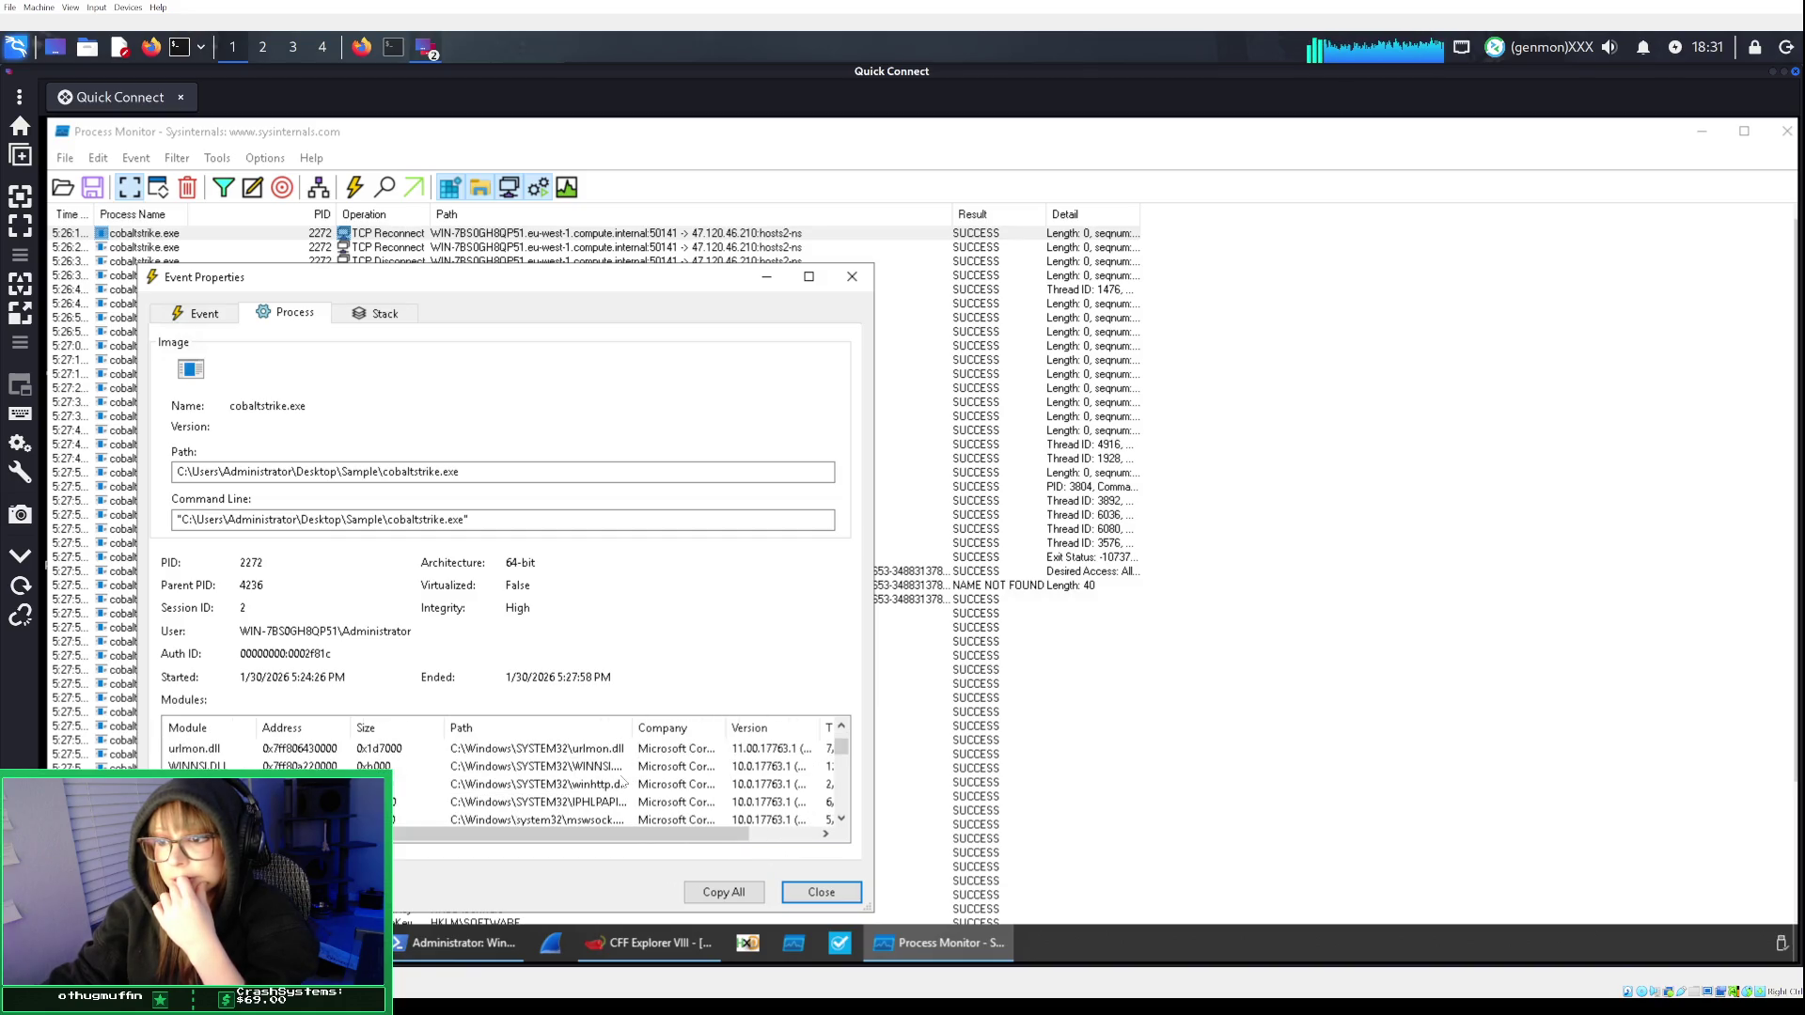
scroll(624, 782, "down", 2)
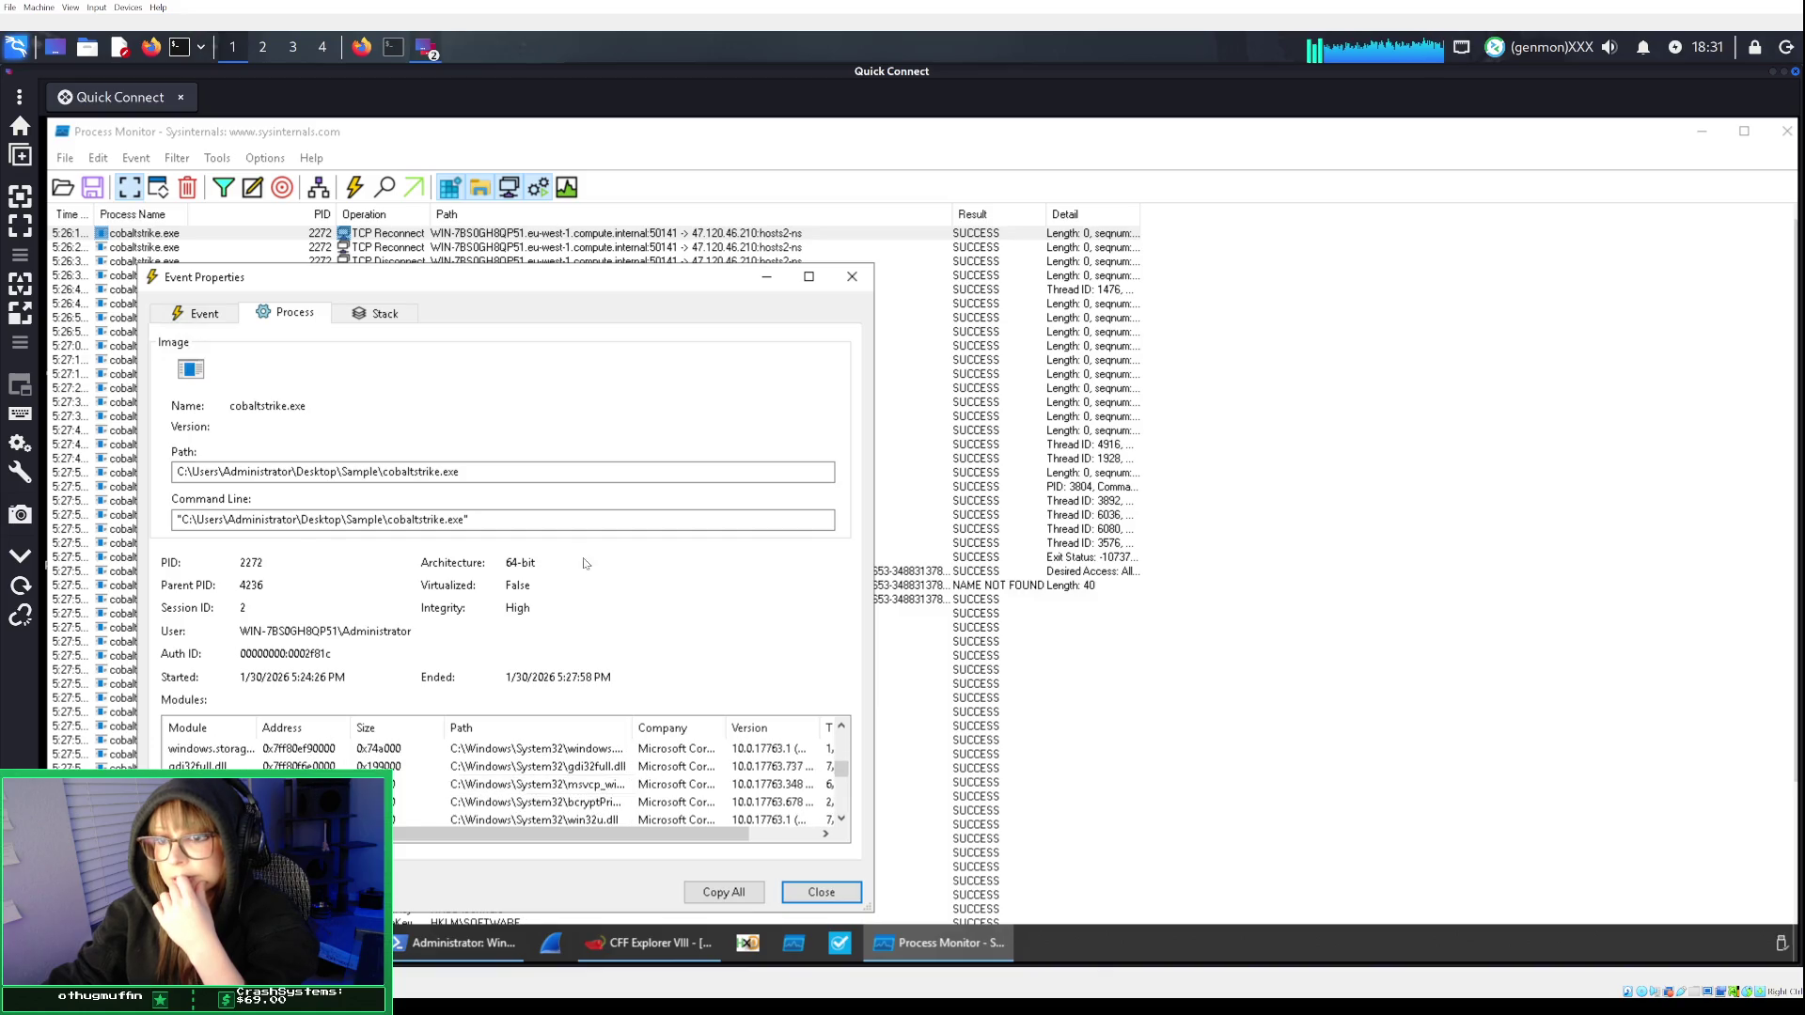
left_click(389, 320)
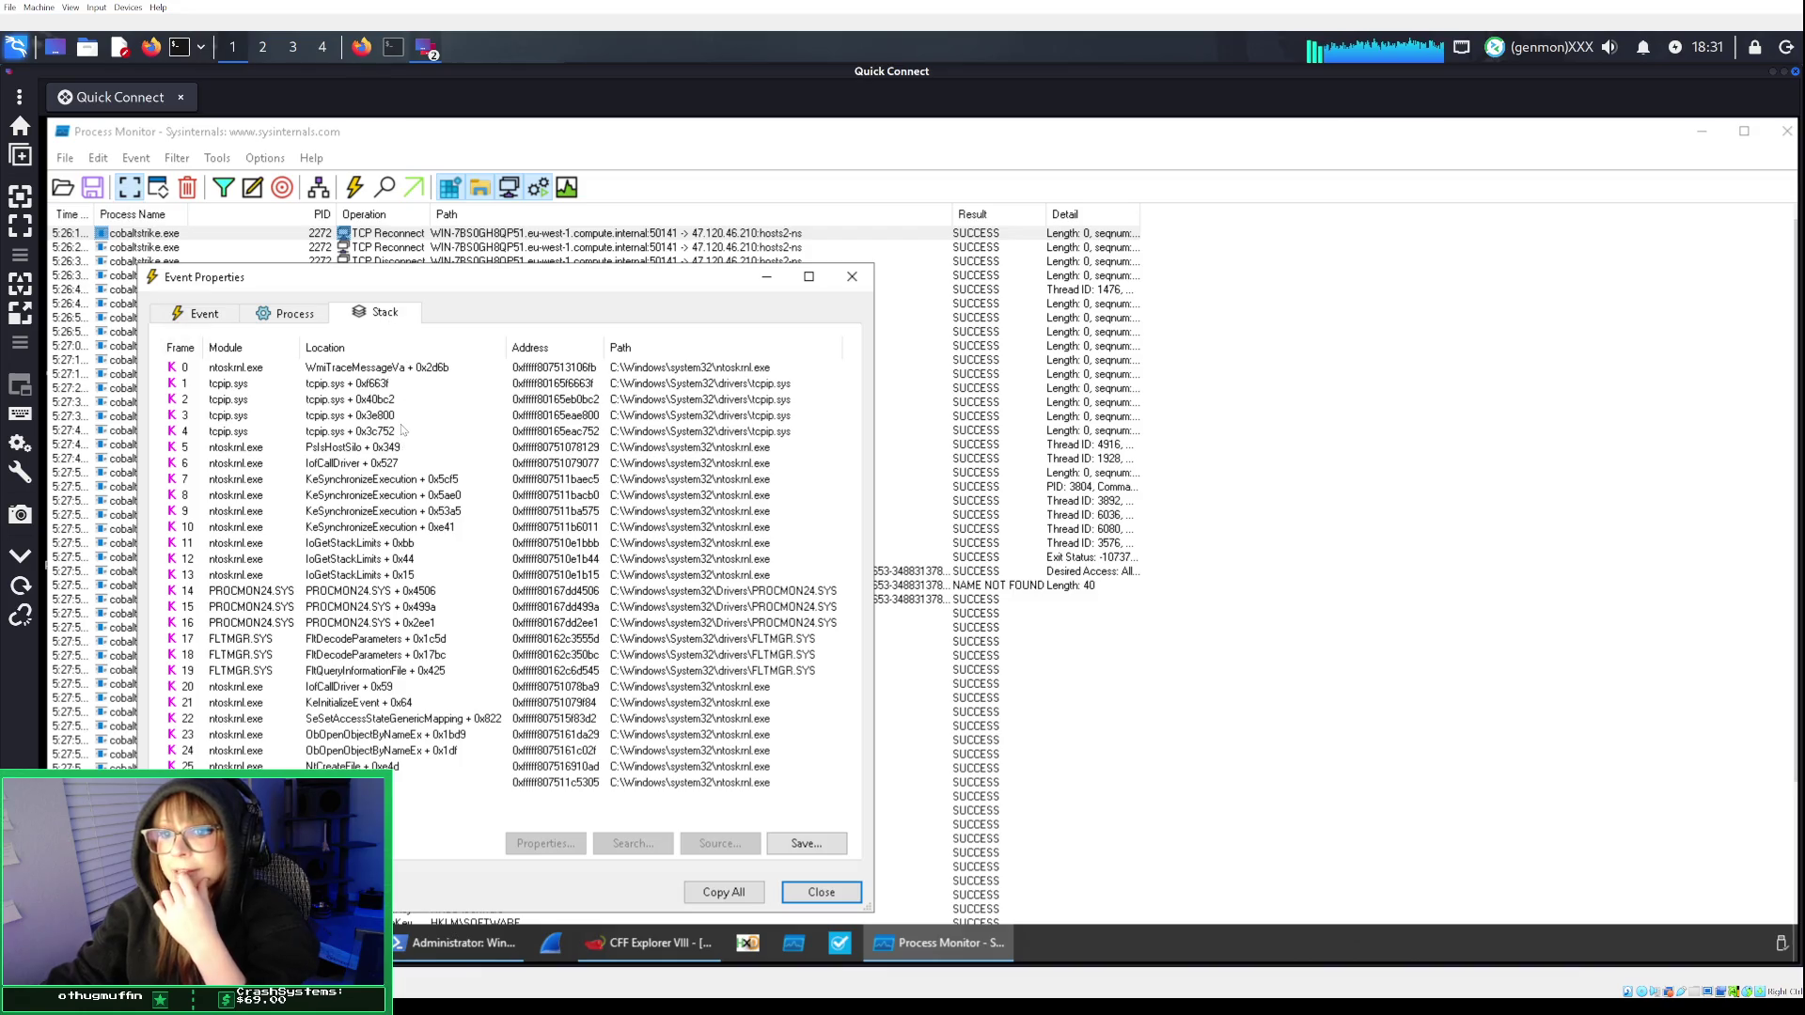
left_click(268, 315)
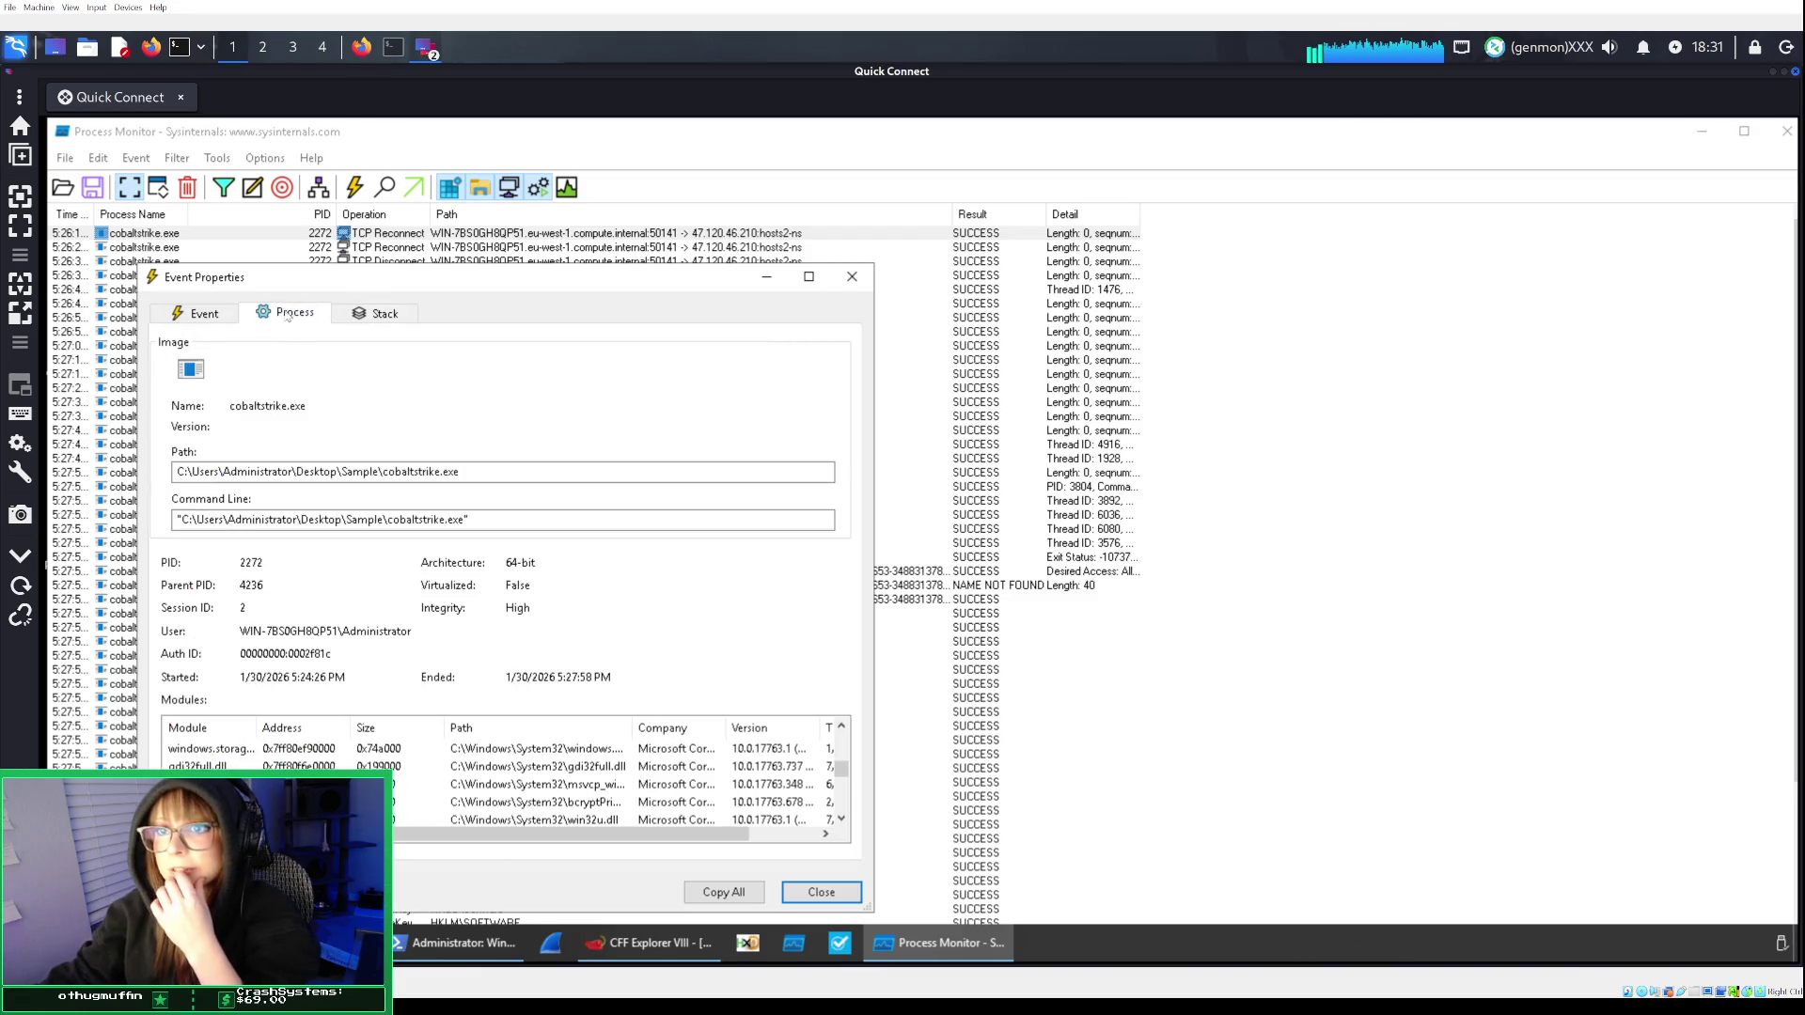
left_click(225, 312)
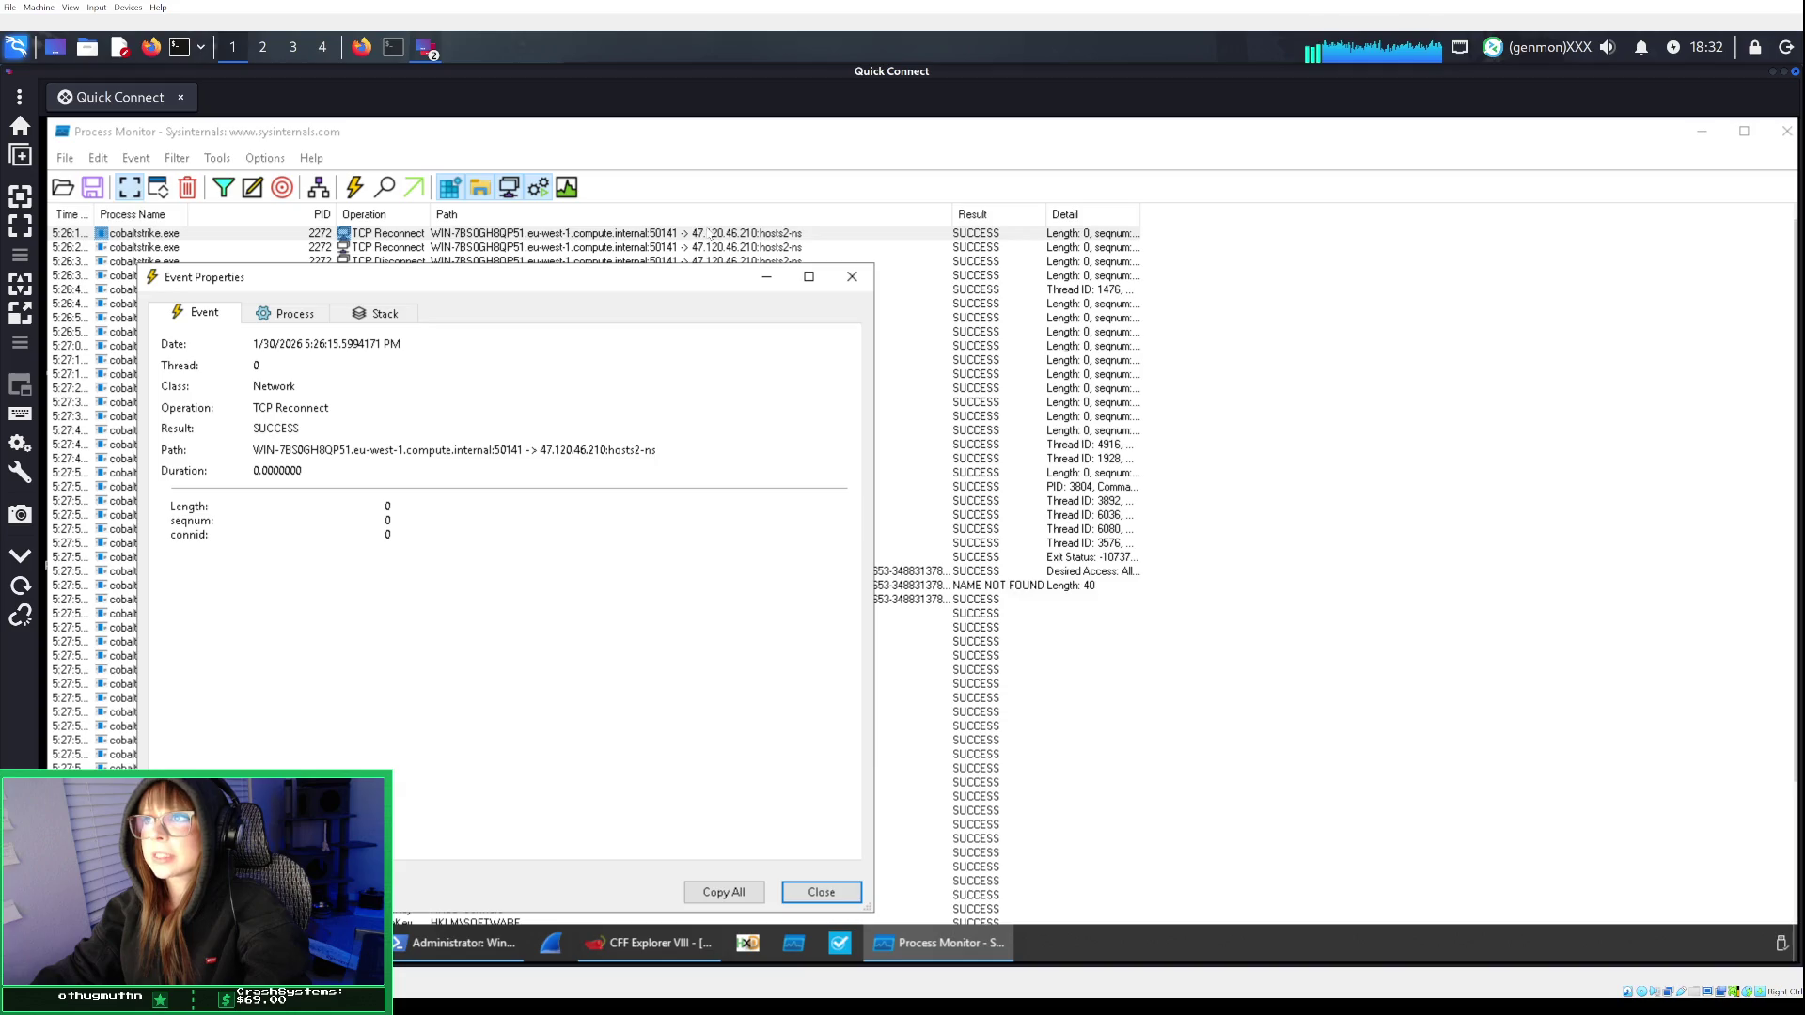
Read the defanged-IP hint and check the event details for the destination address.
left_click(362, 47)
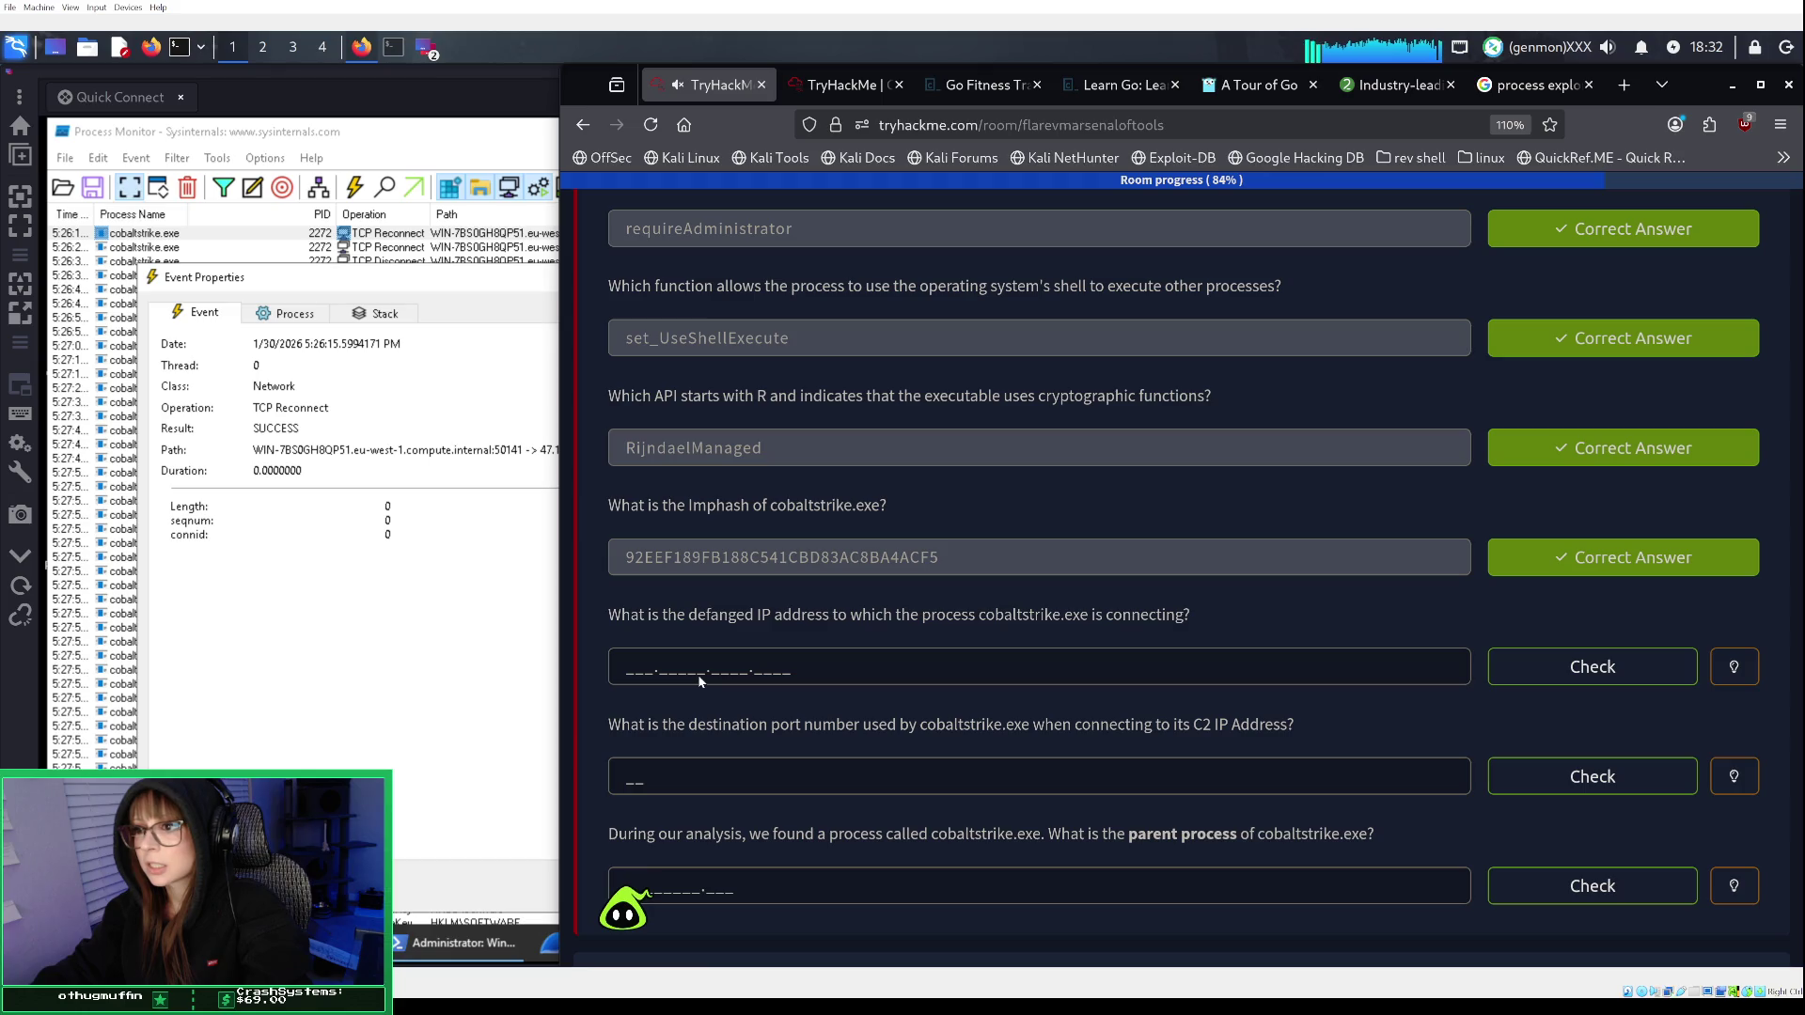
left_click(1728, 671)
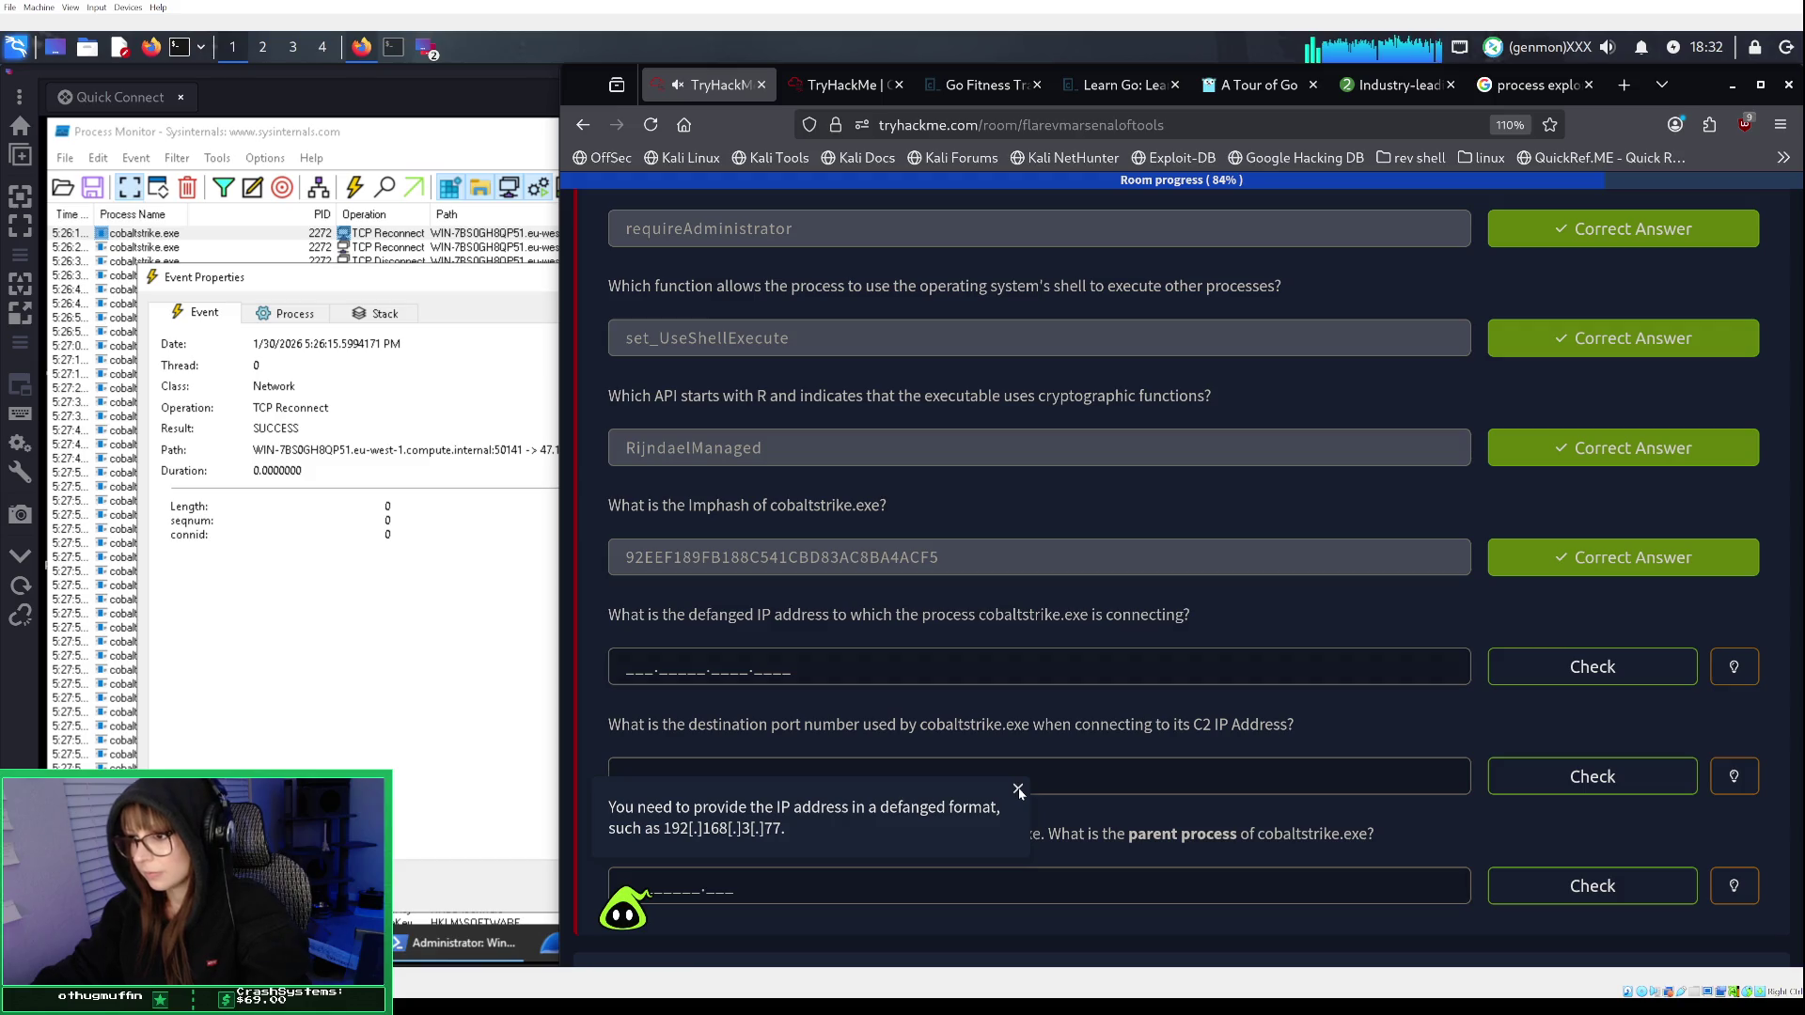
left_click(1019, 791)
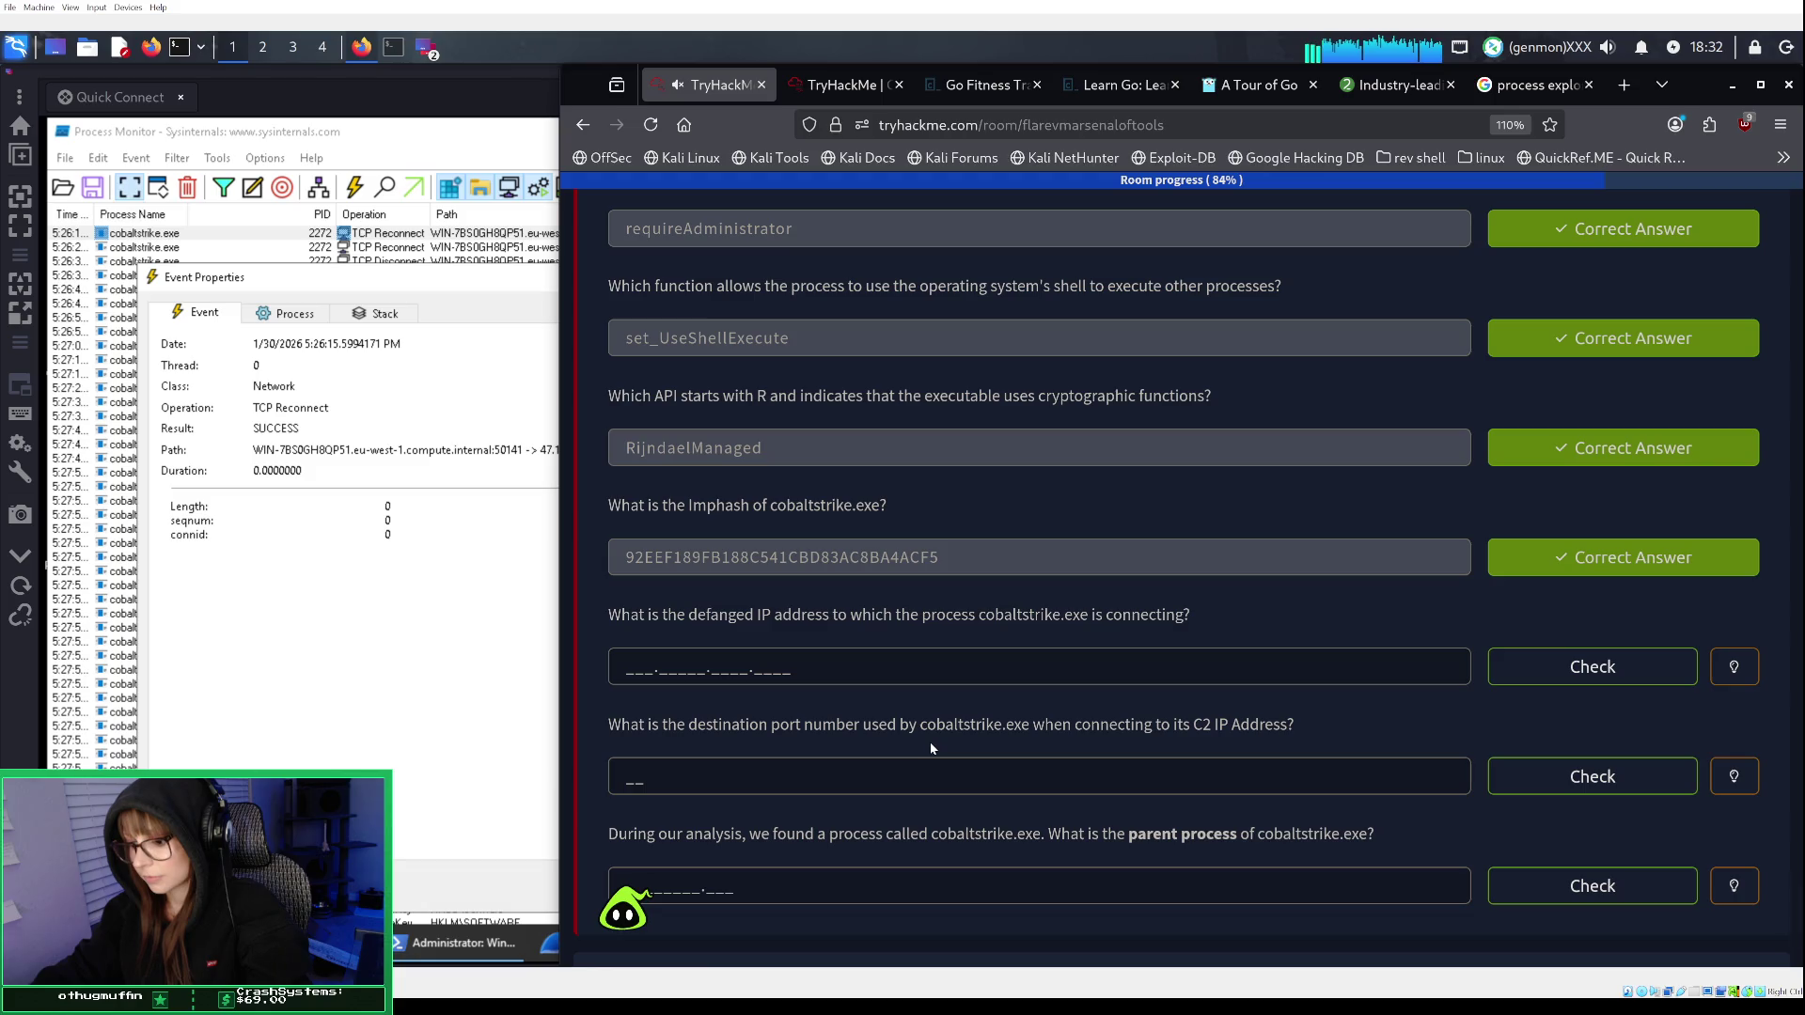
left_click(663, 668)
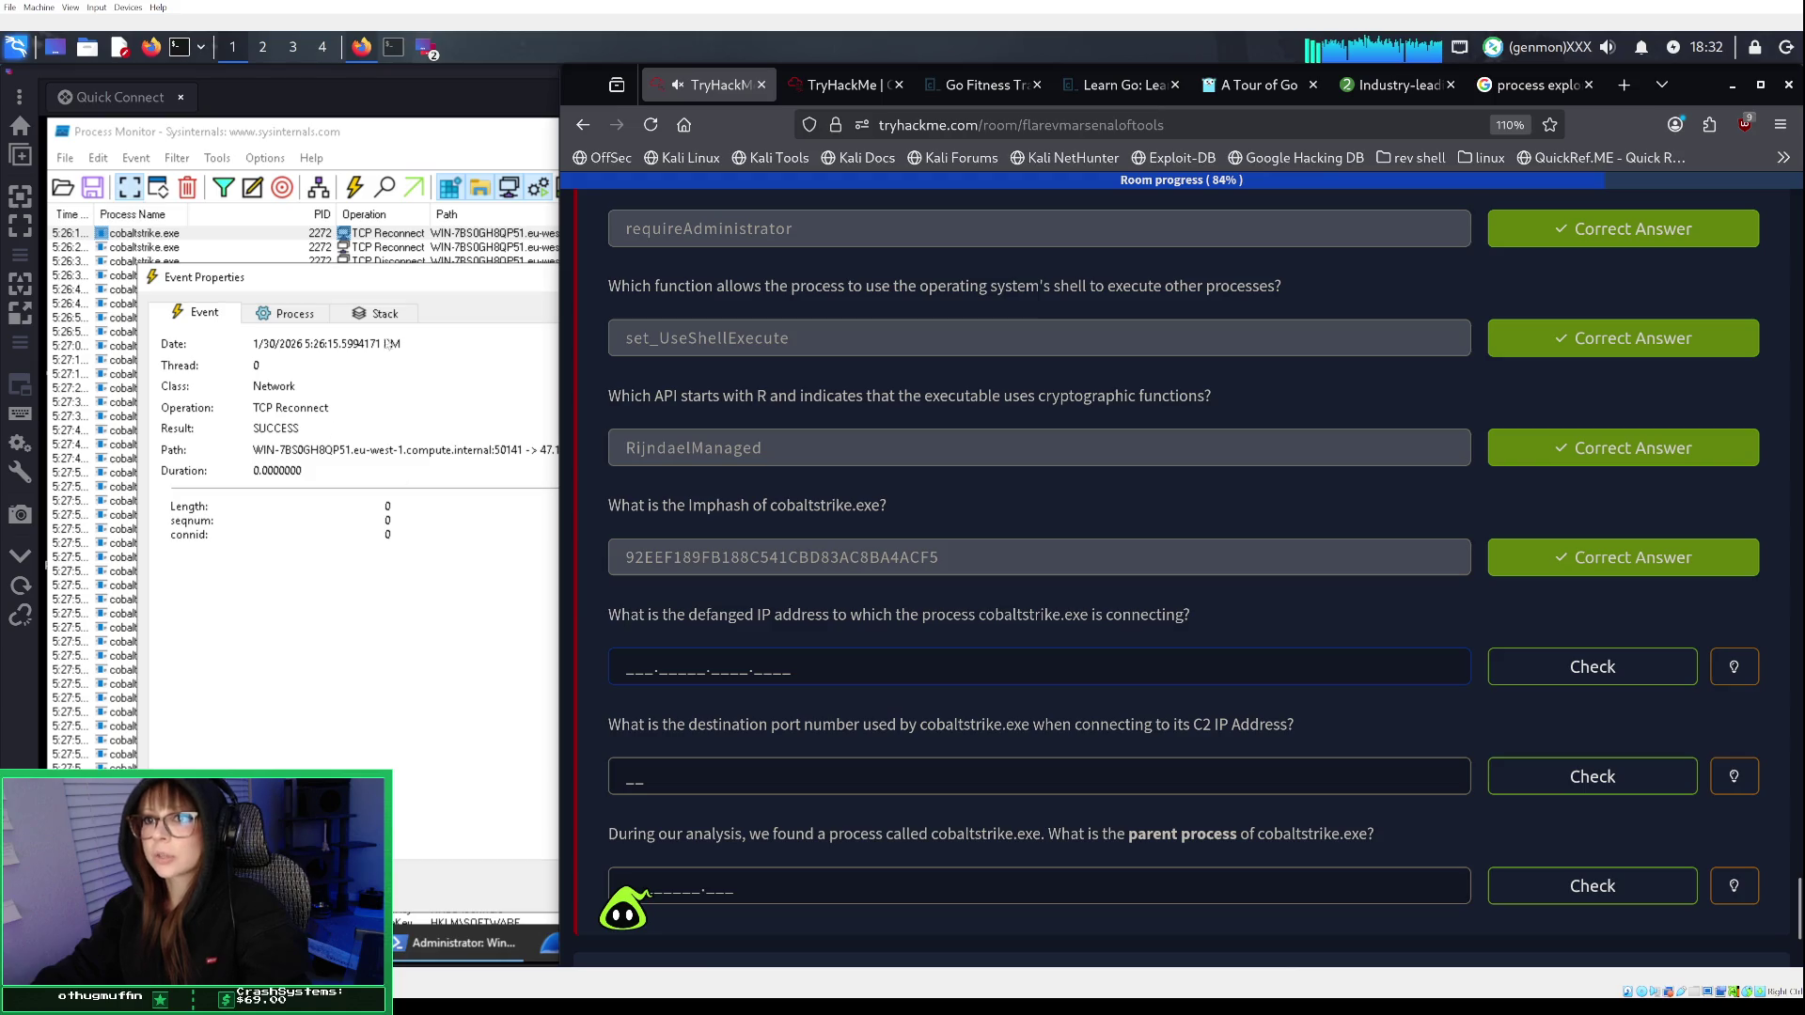
left_click(480, 291)
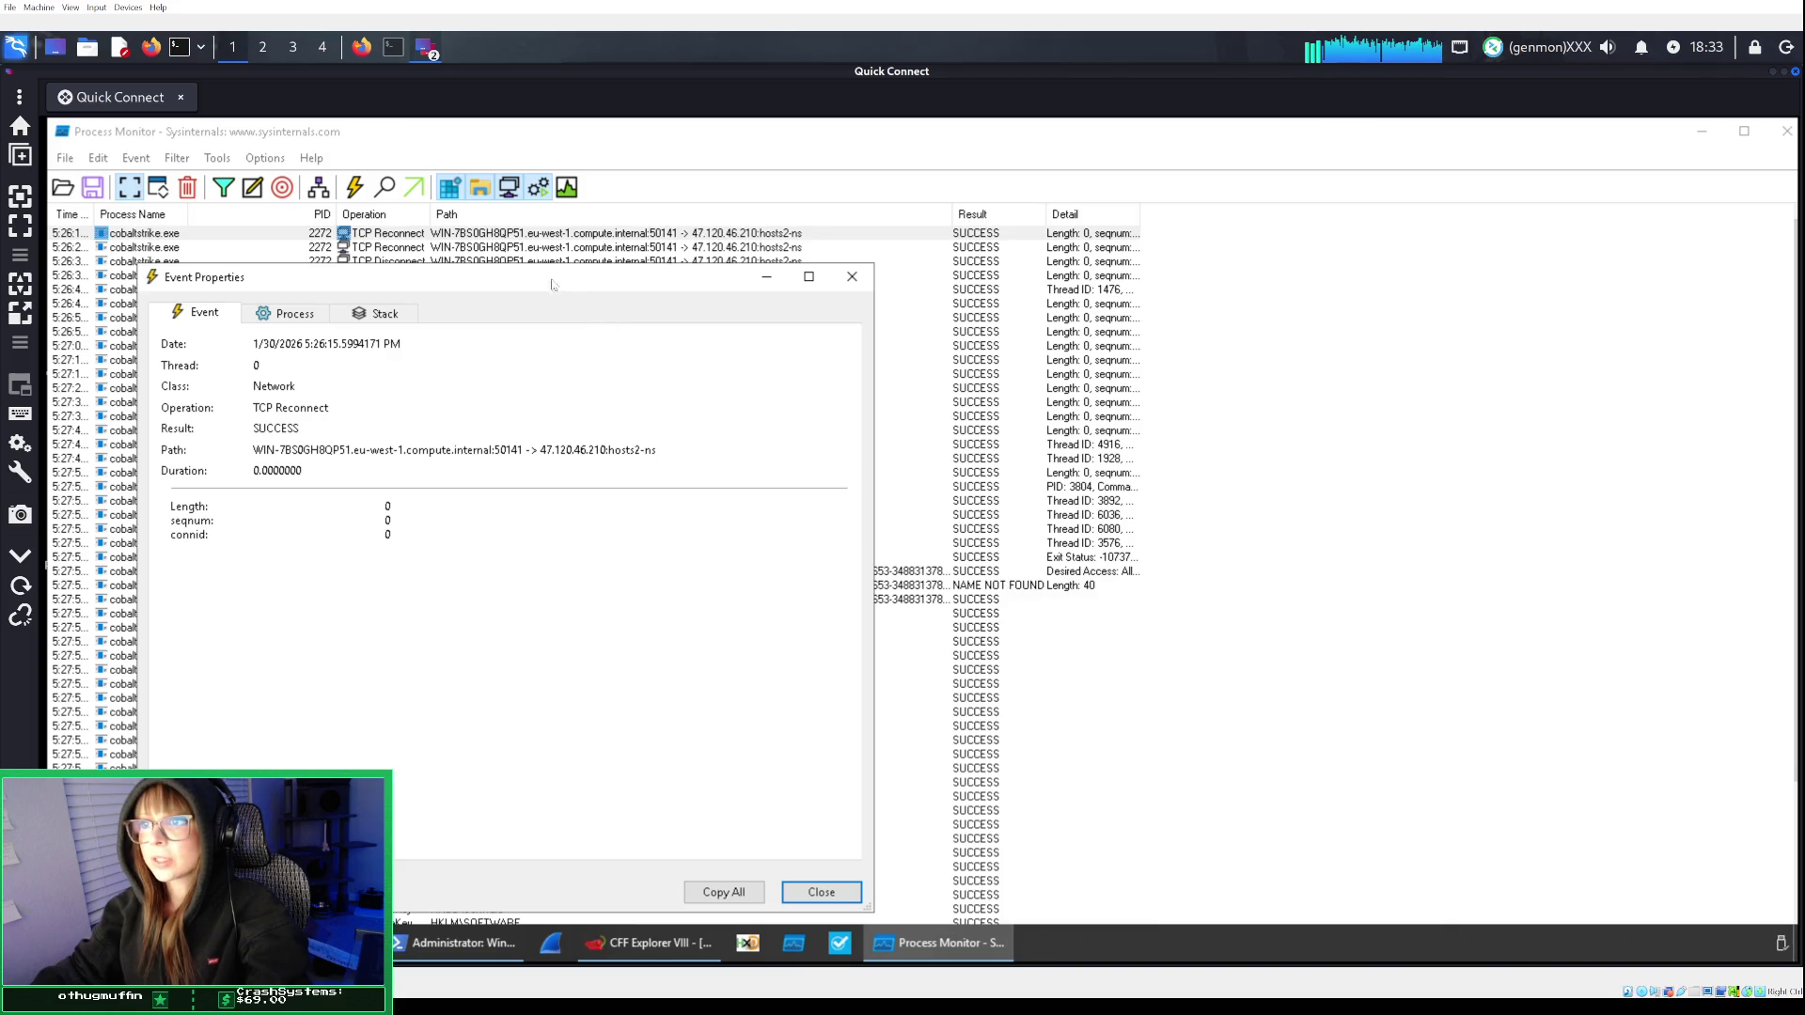
left_click_drag(560, 288, 471, 243)
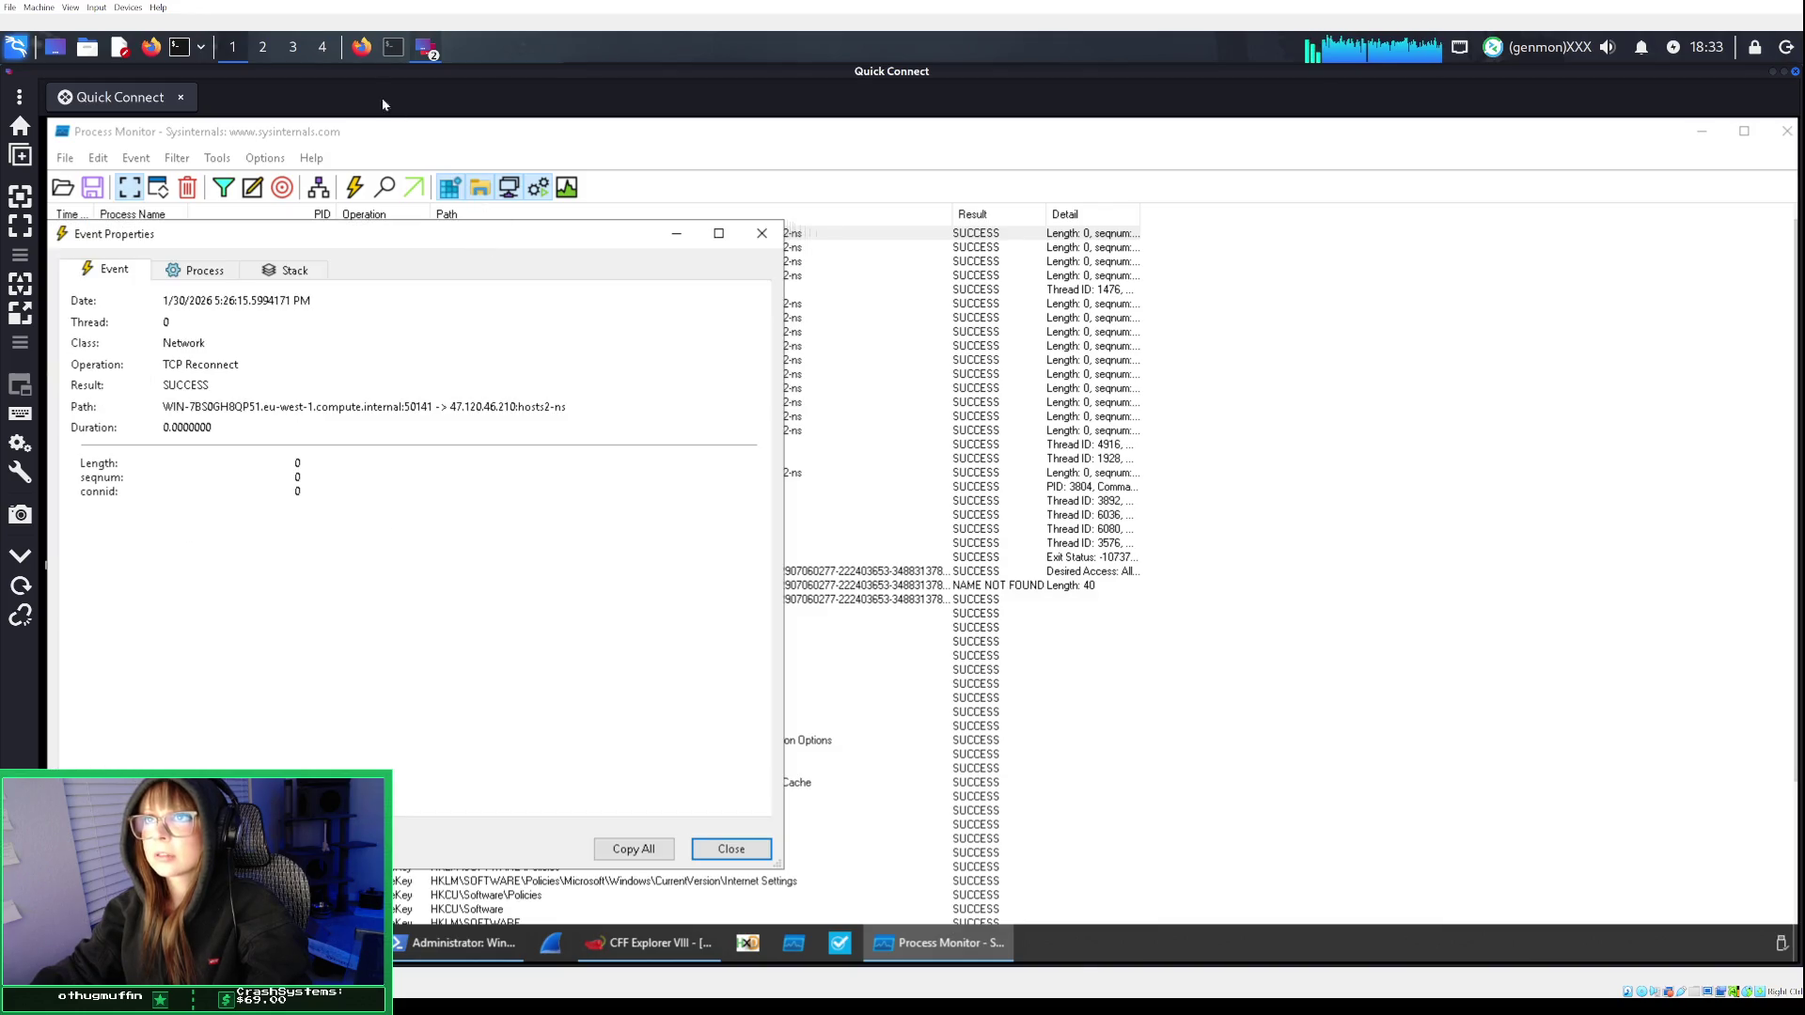
left_click(361, 47)
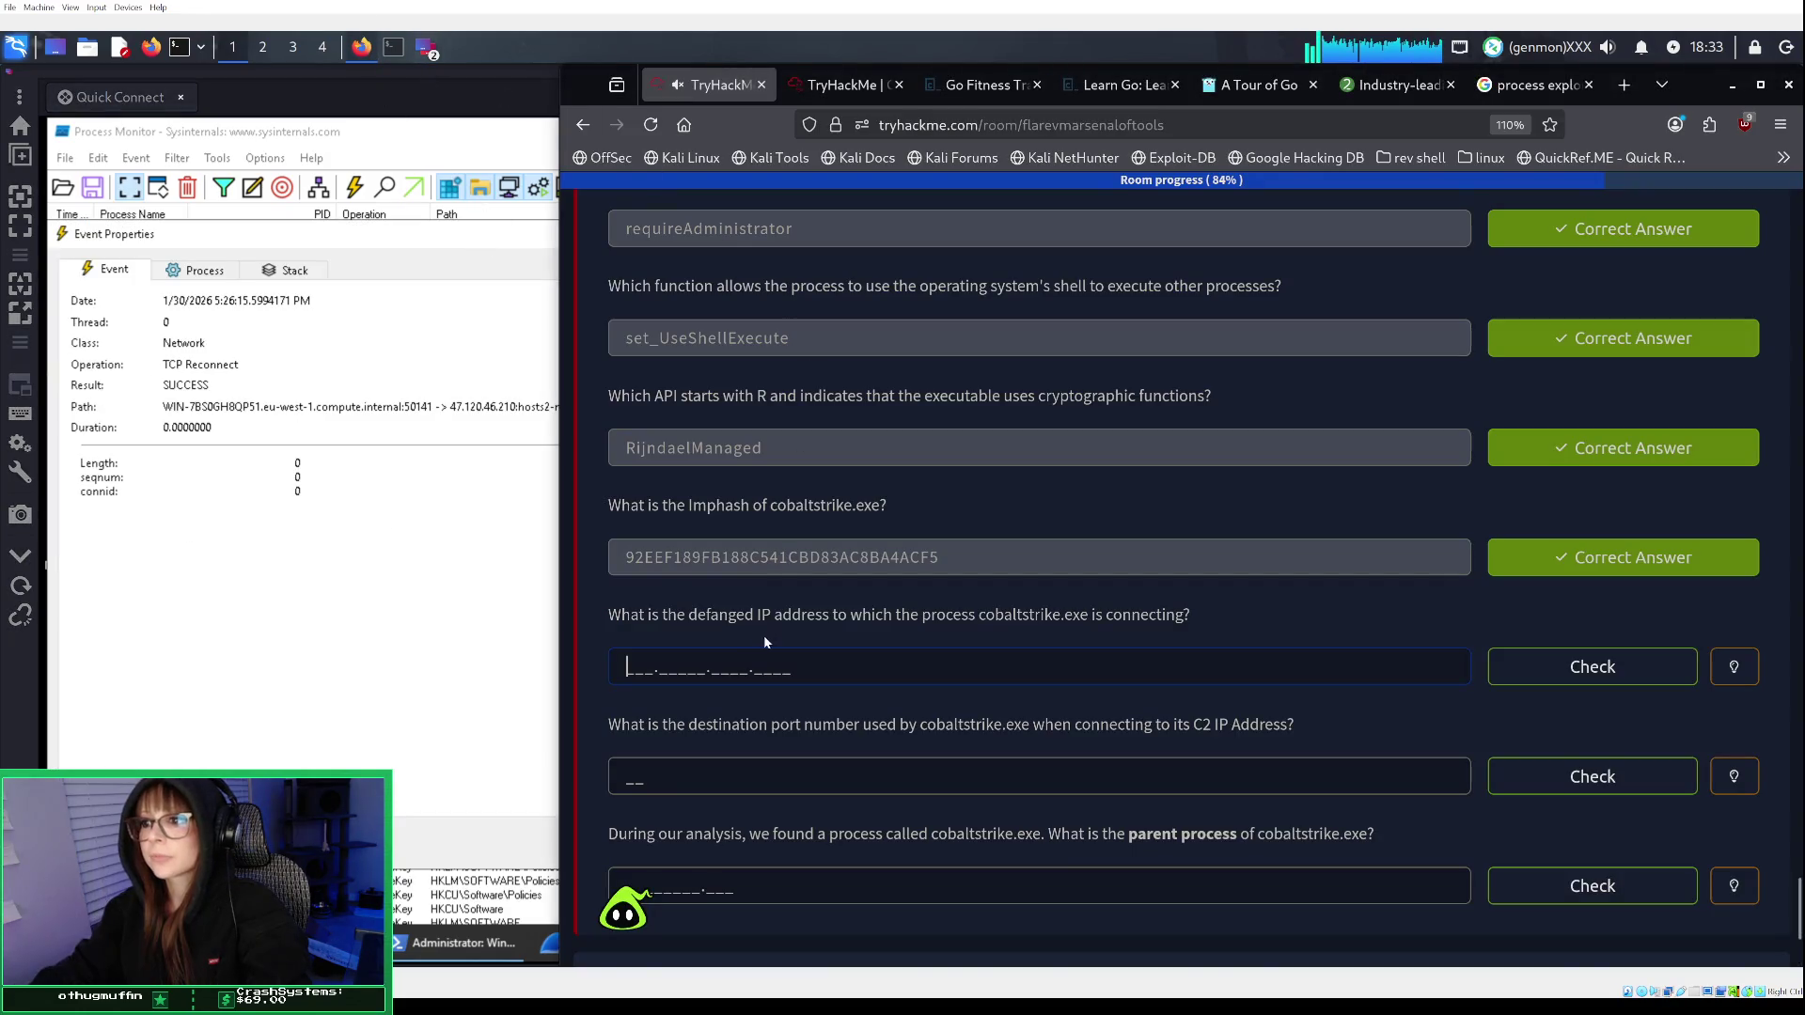
left_click(1730, 667)
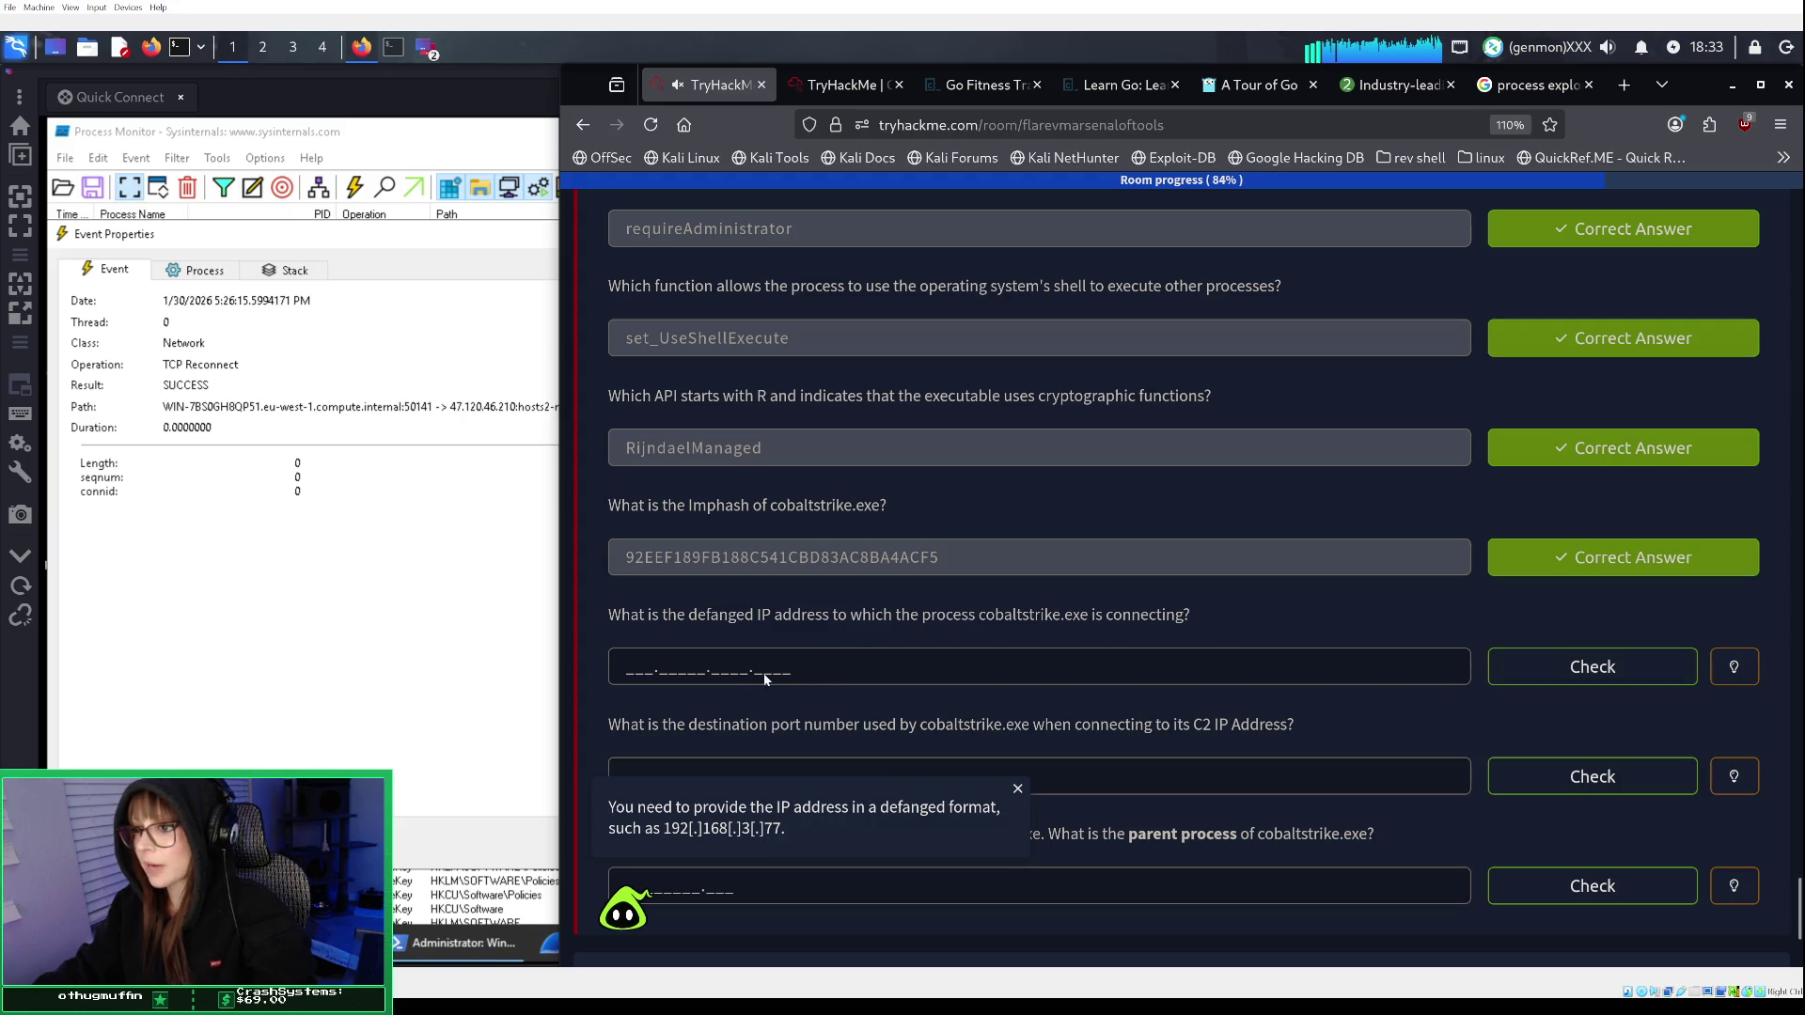
Enter 47[.]120[.]46[.]210 in the defanged IP answer field, fixing typos, and submit it.
left_click(738, 663)
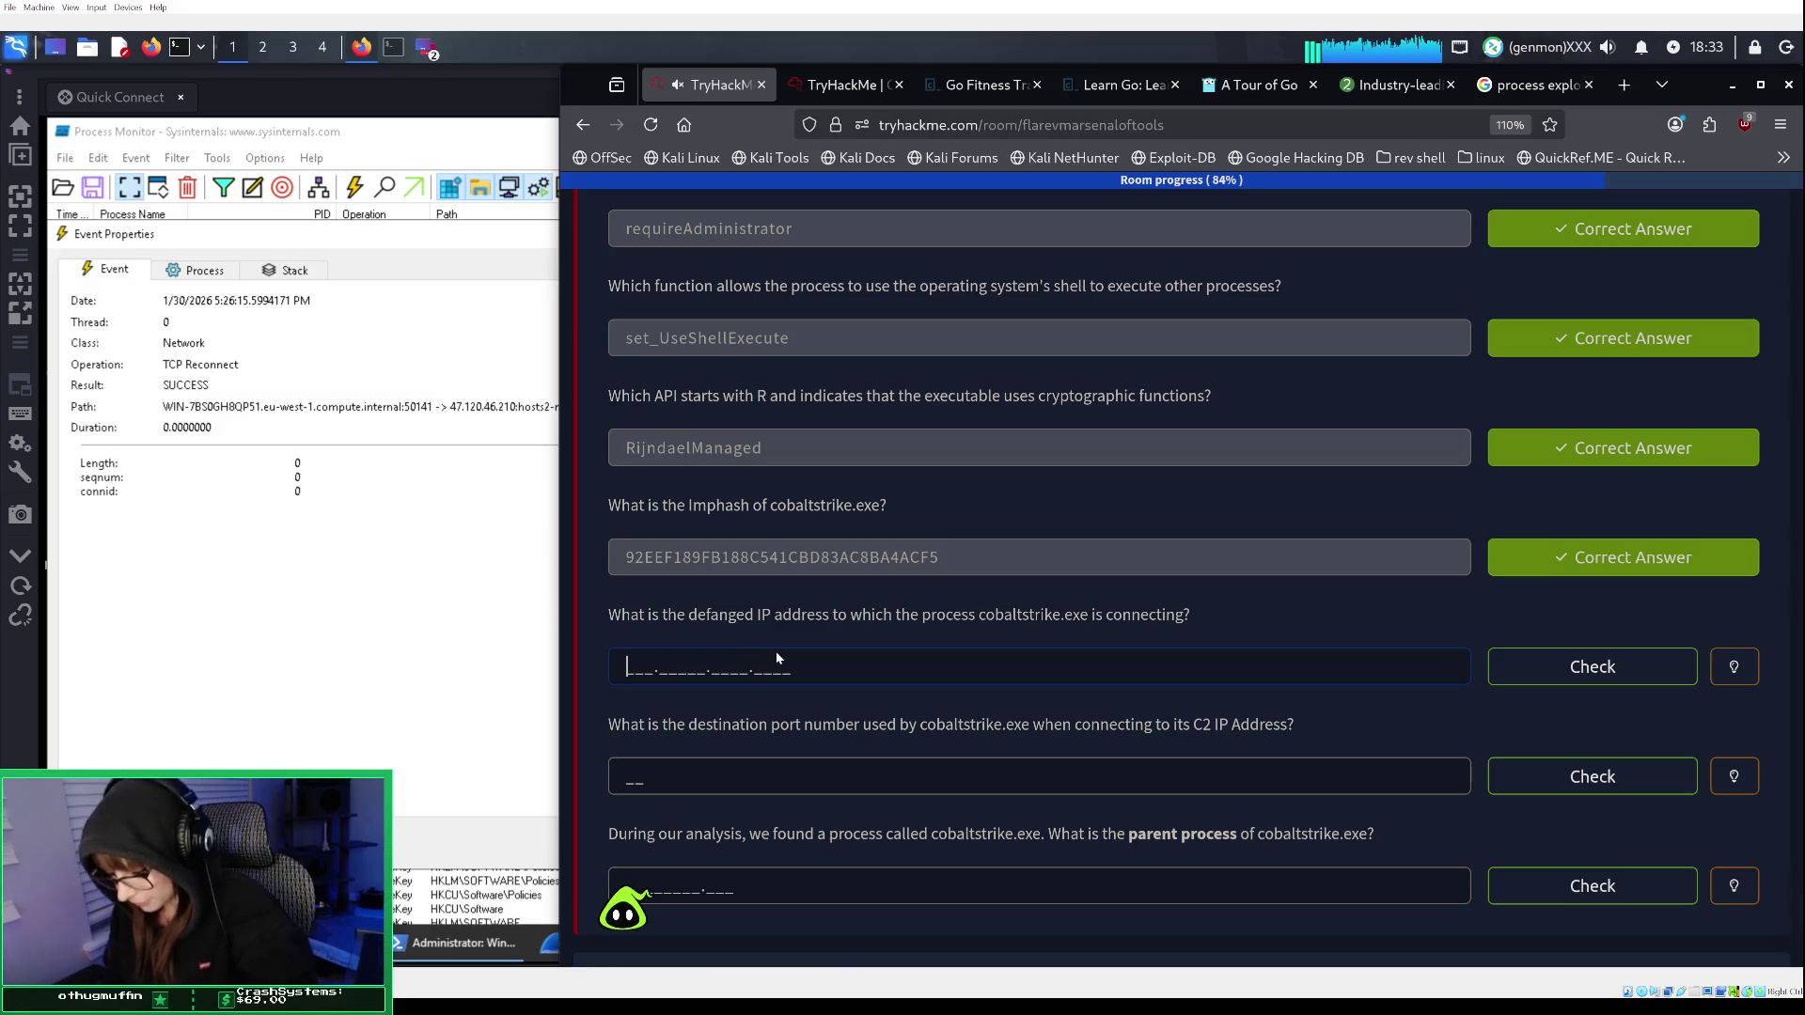
type("47")
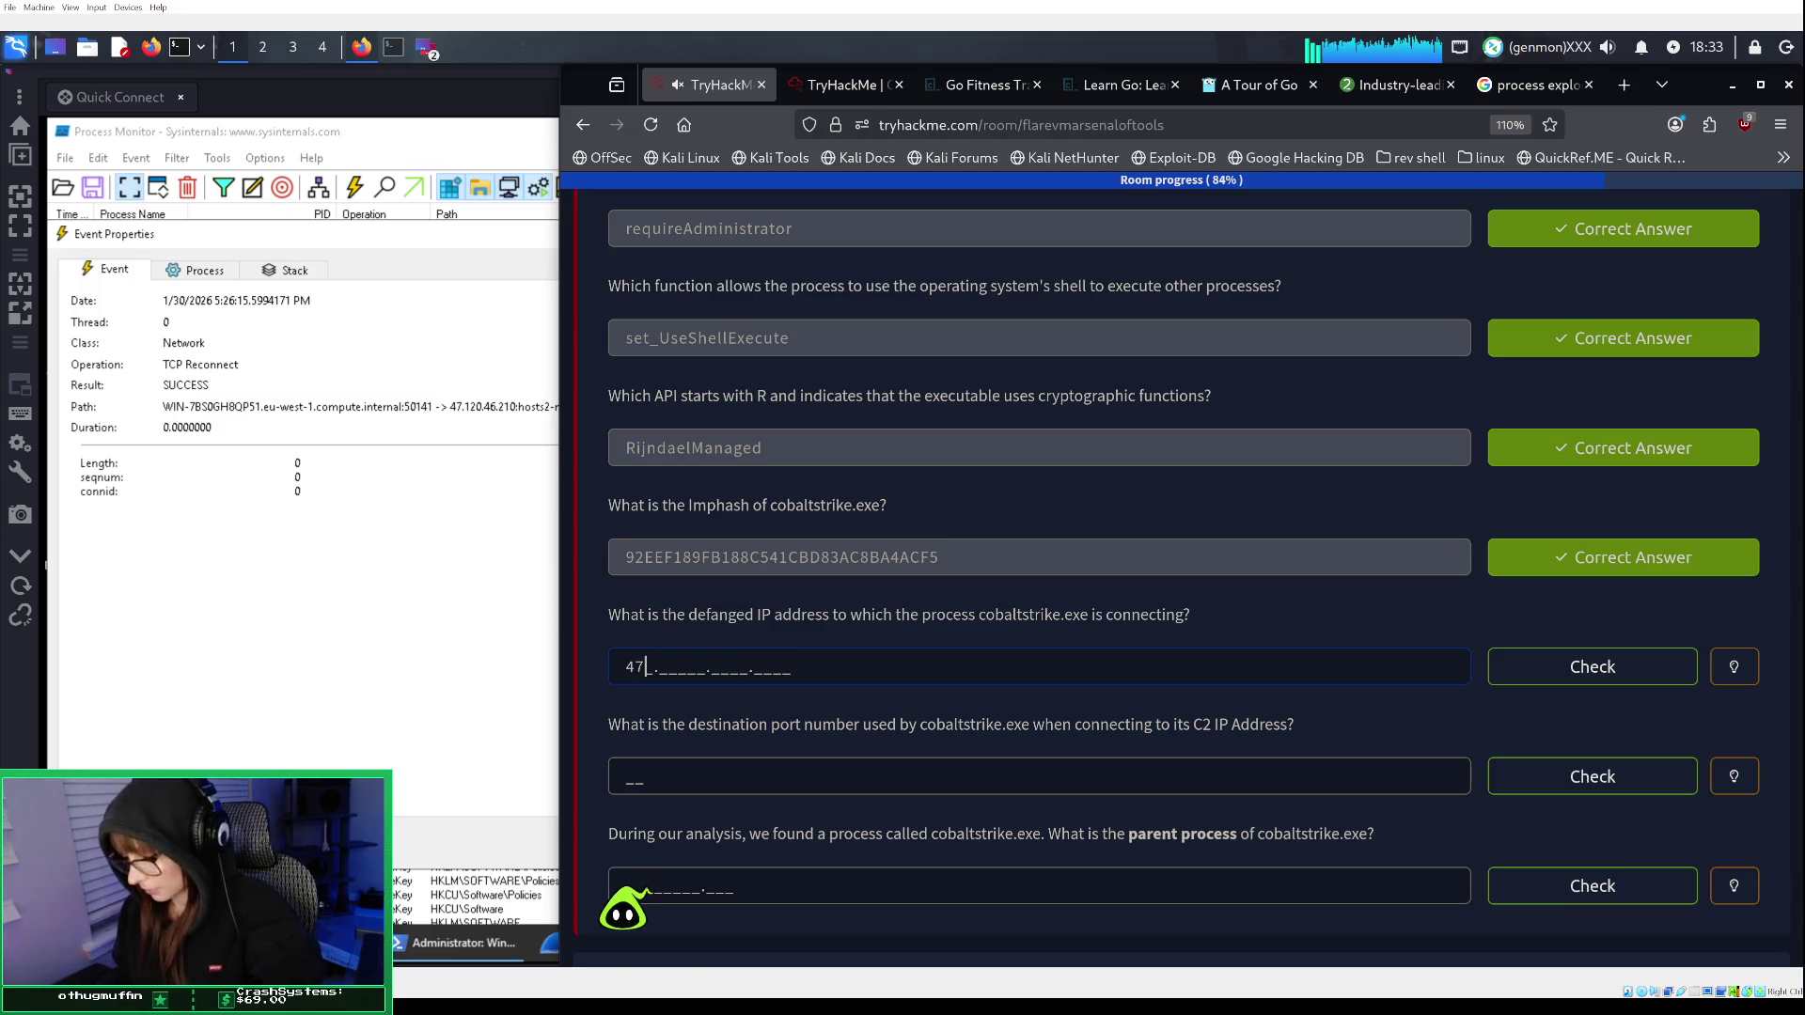
type("[")
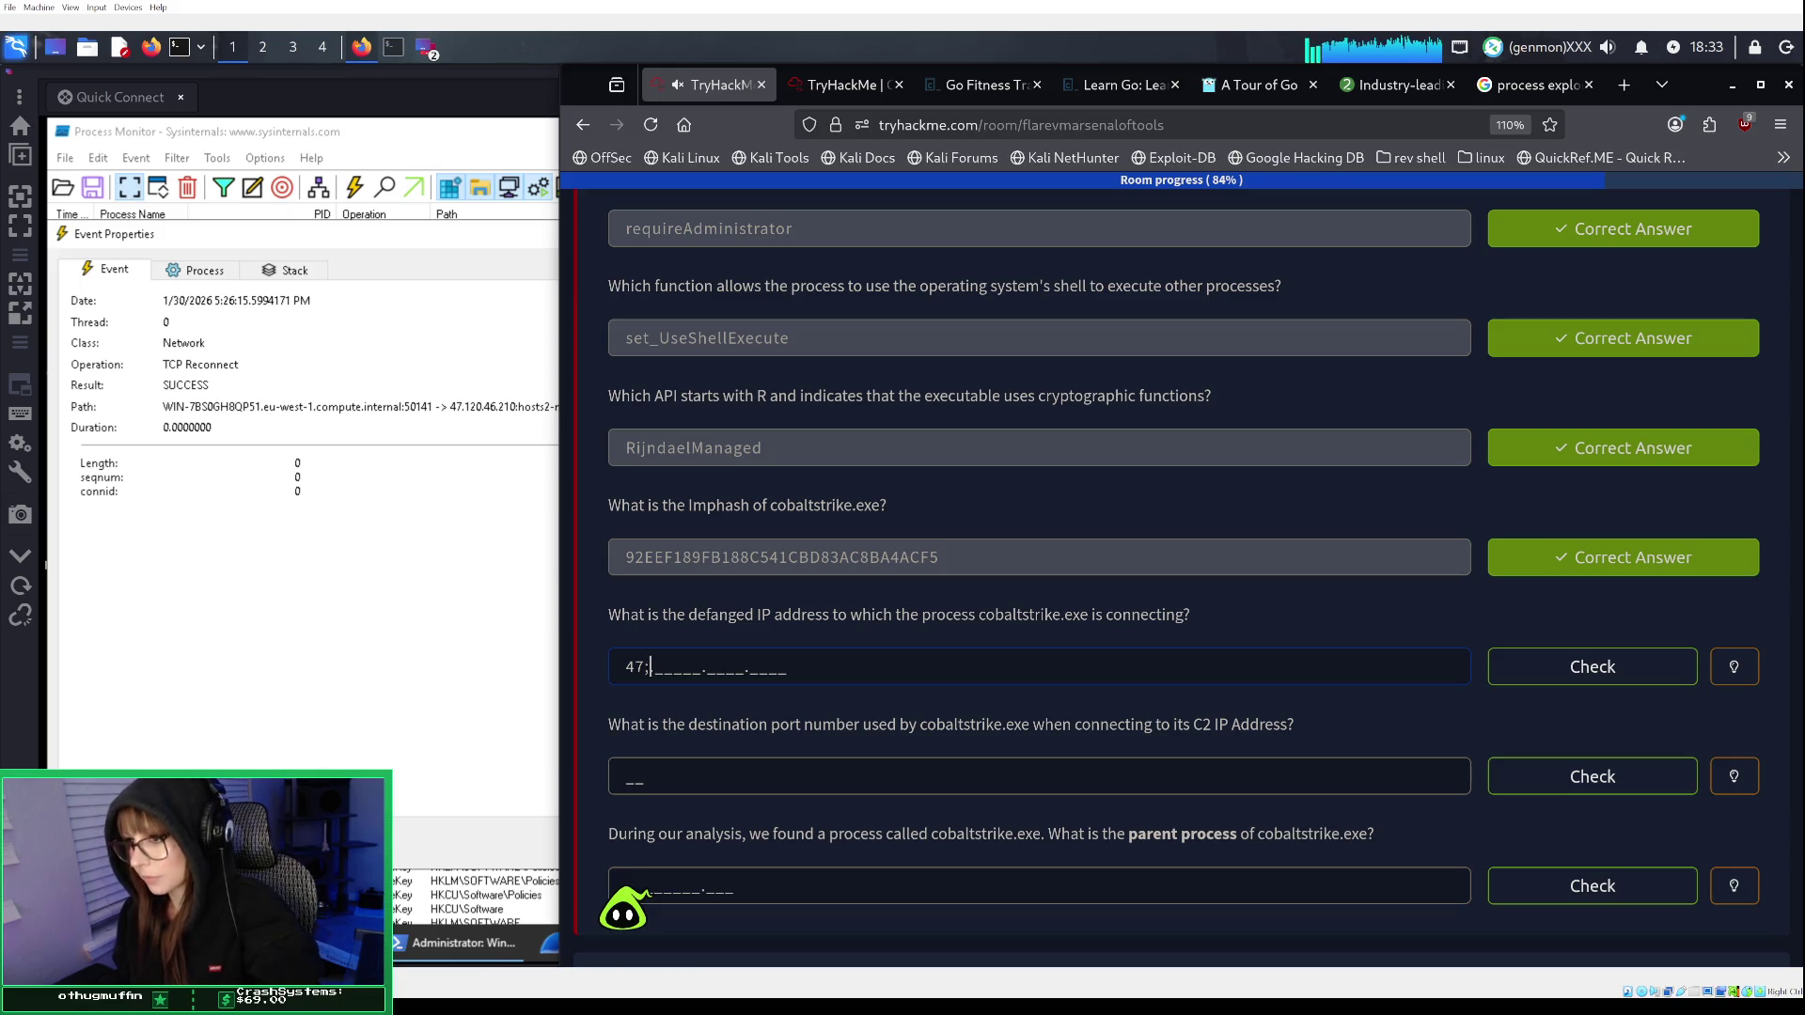
key("BackSpace")
type("[.]")
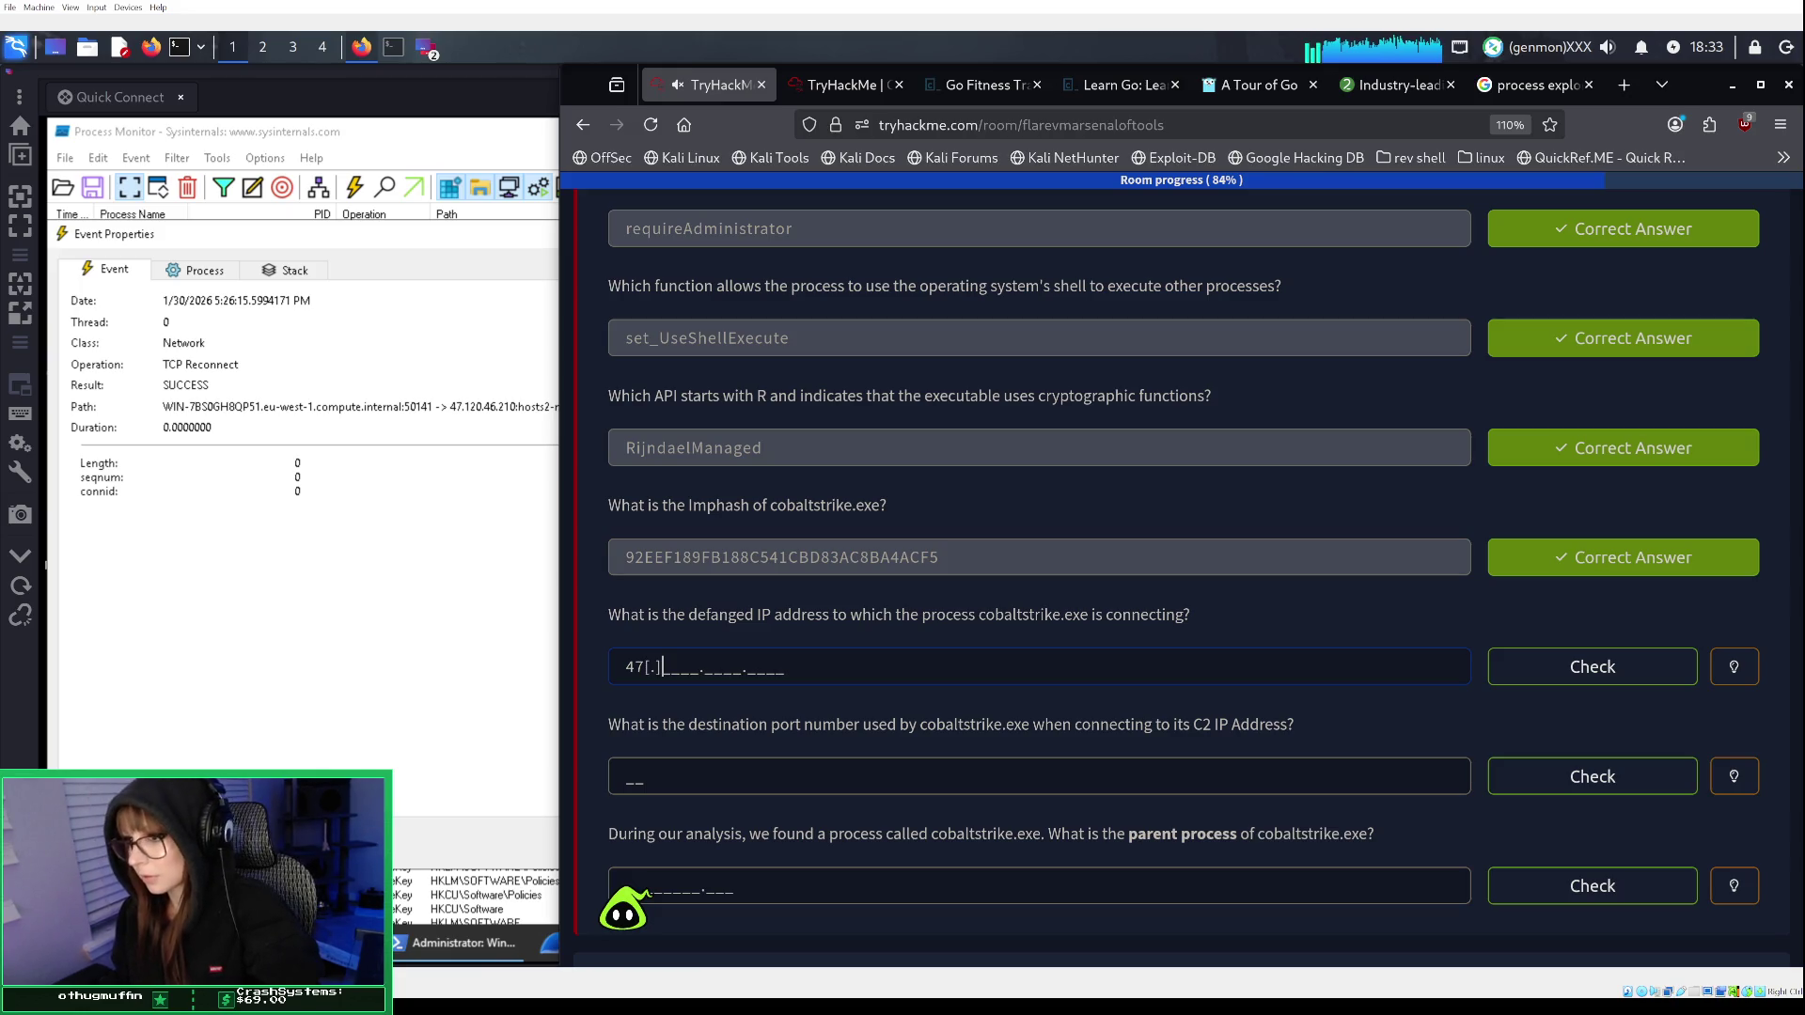
type("120")
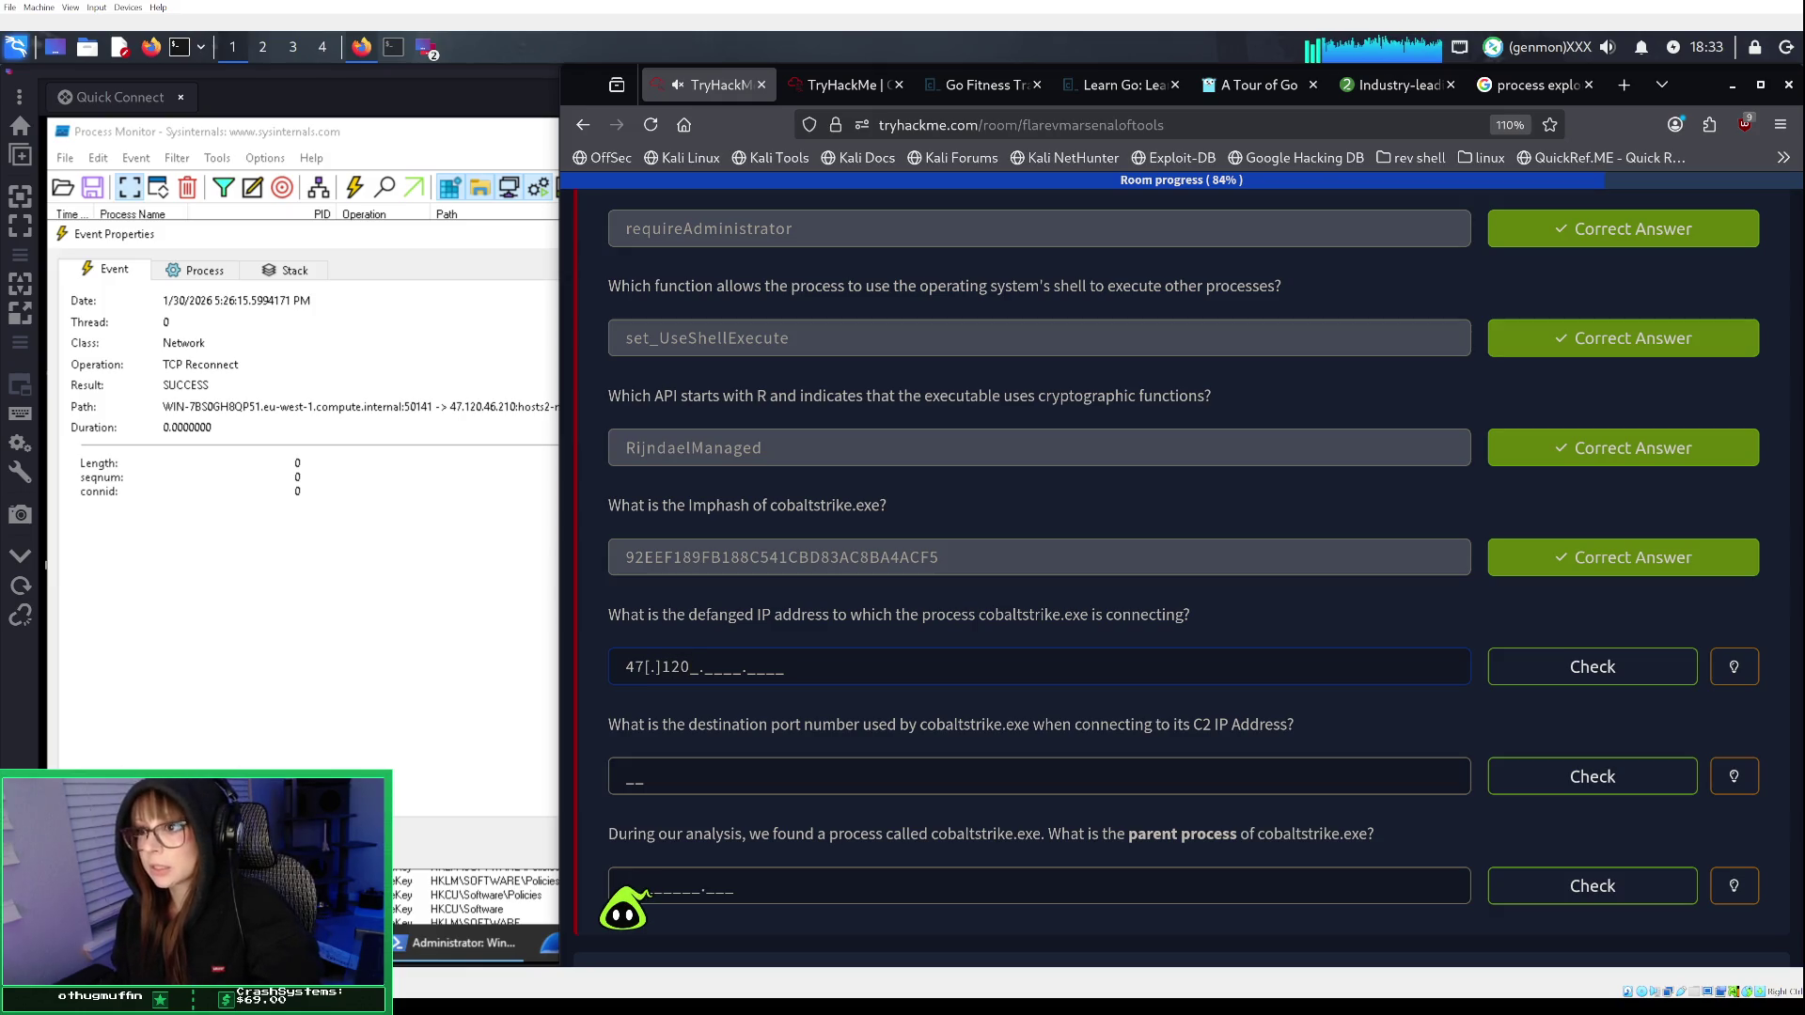
type("[")
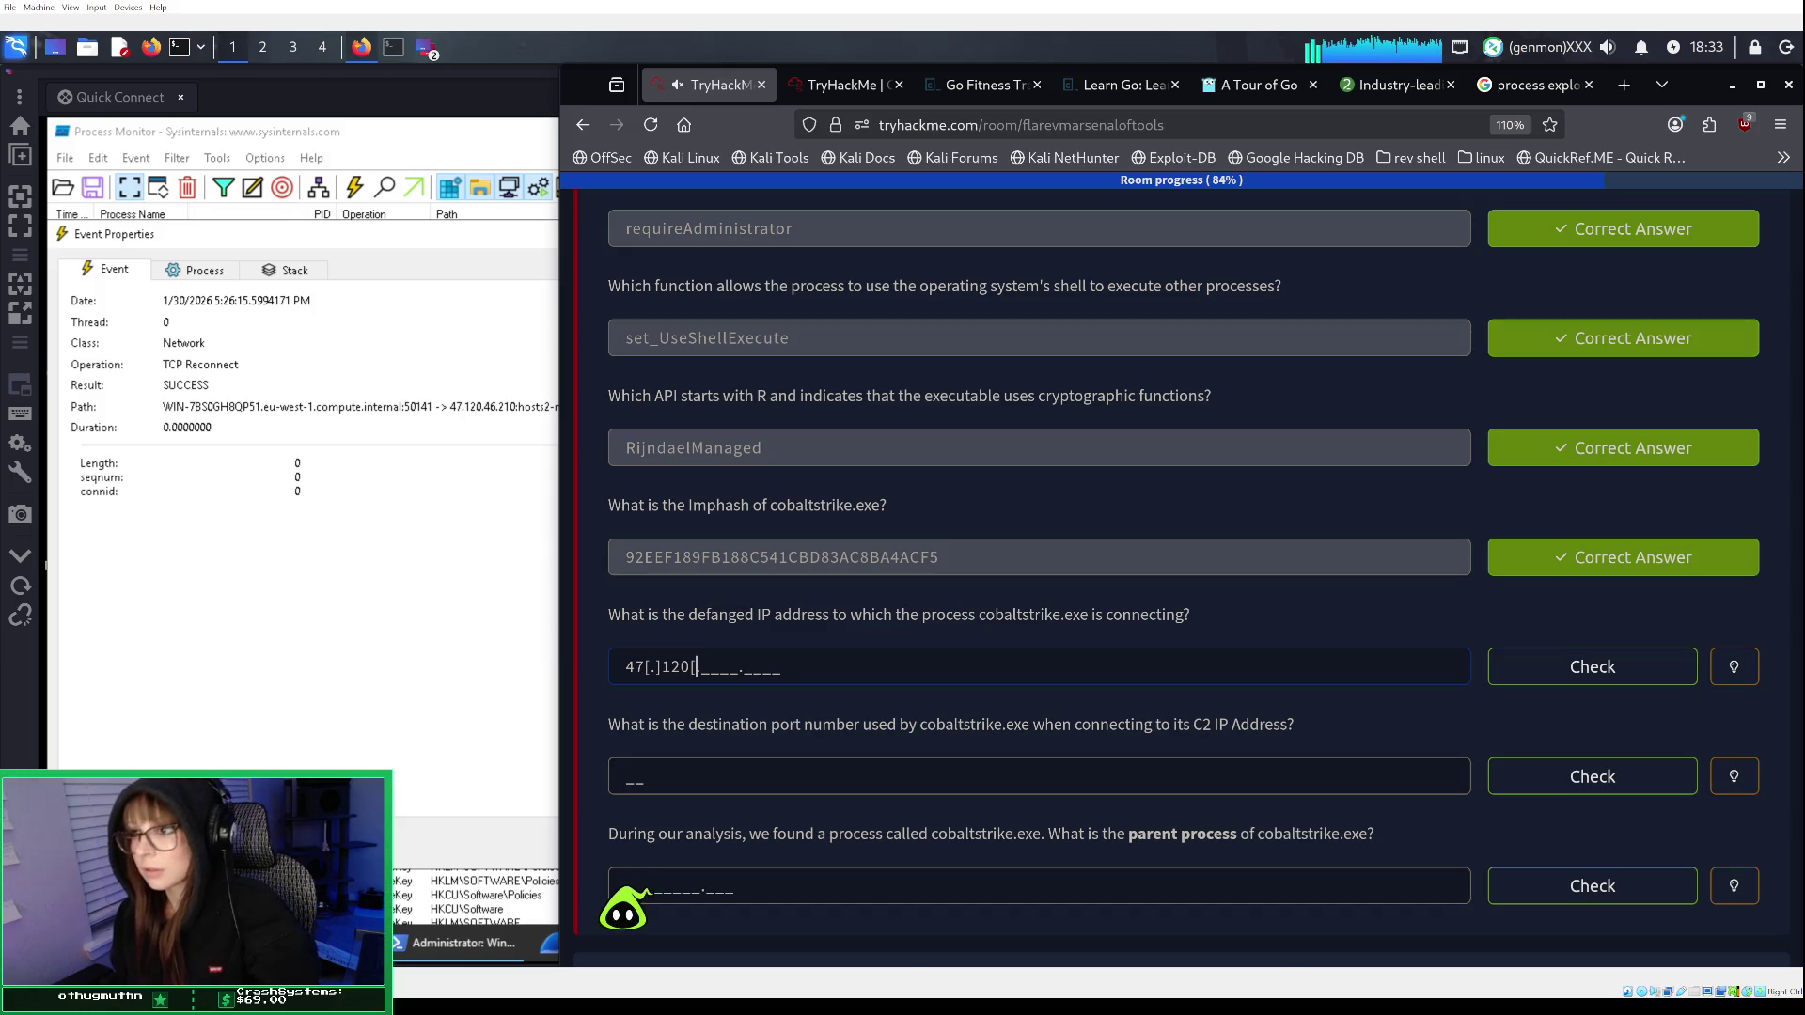
type(".46")
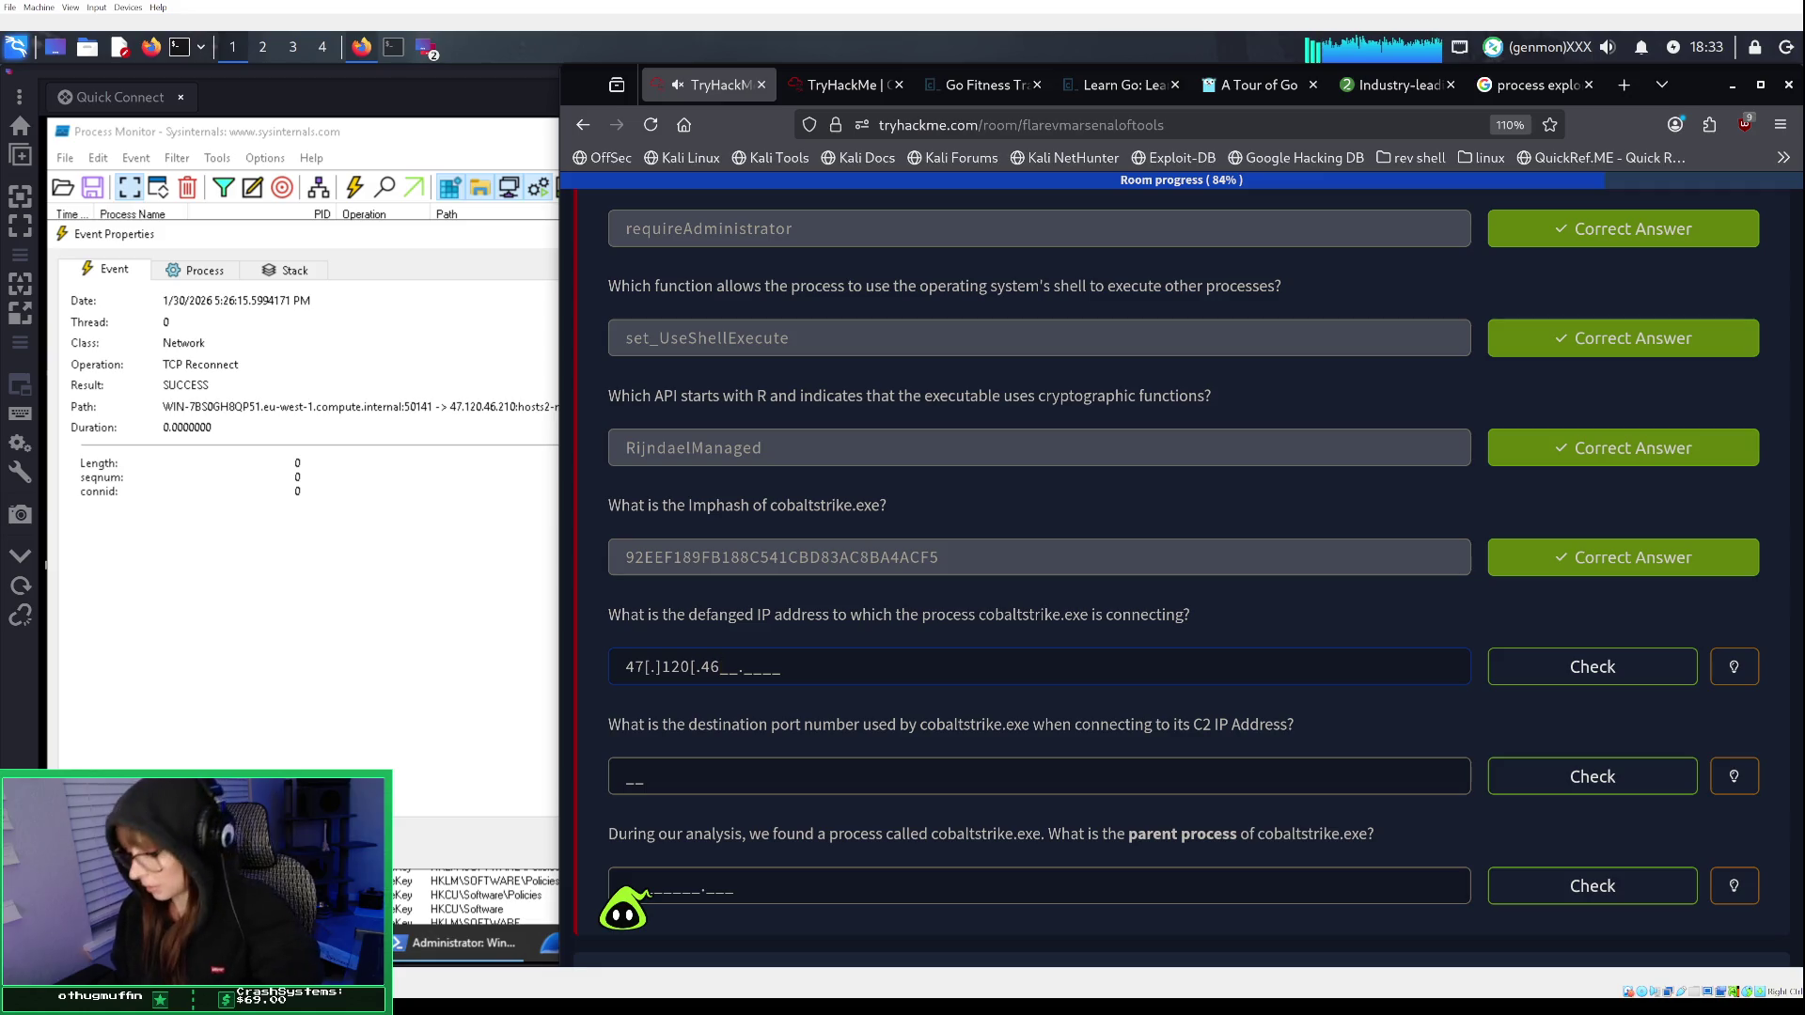
key("BackSpace")
key("BackSpace")
key("BackSpace")
type(".]46[.")
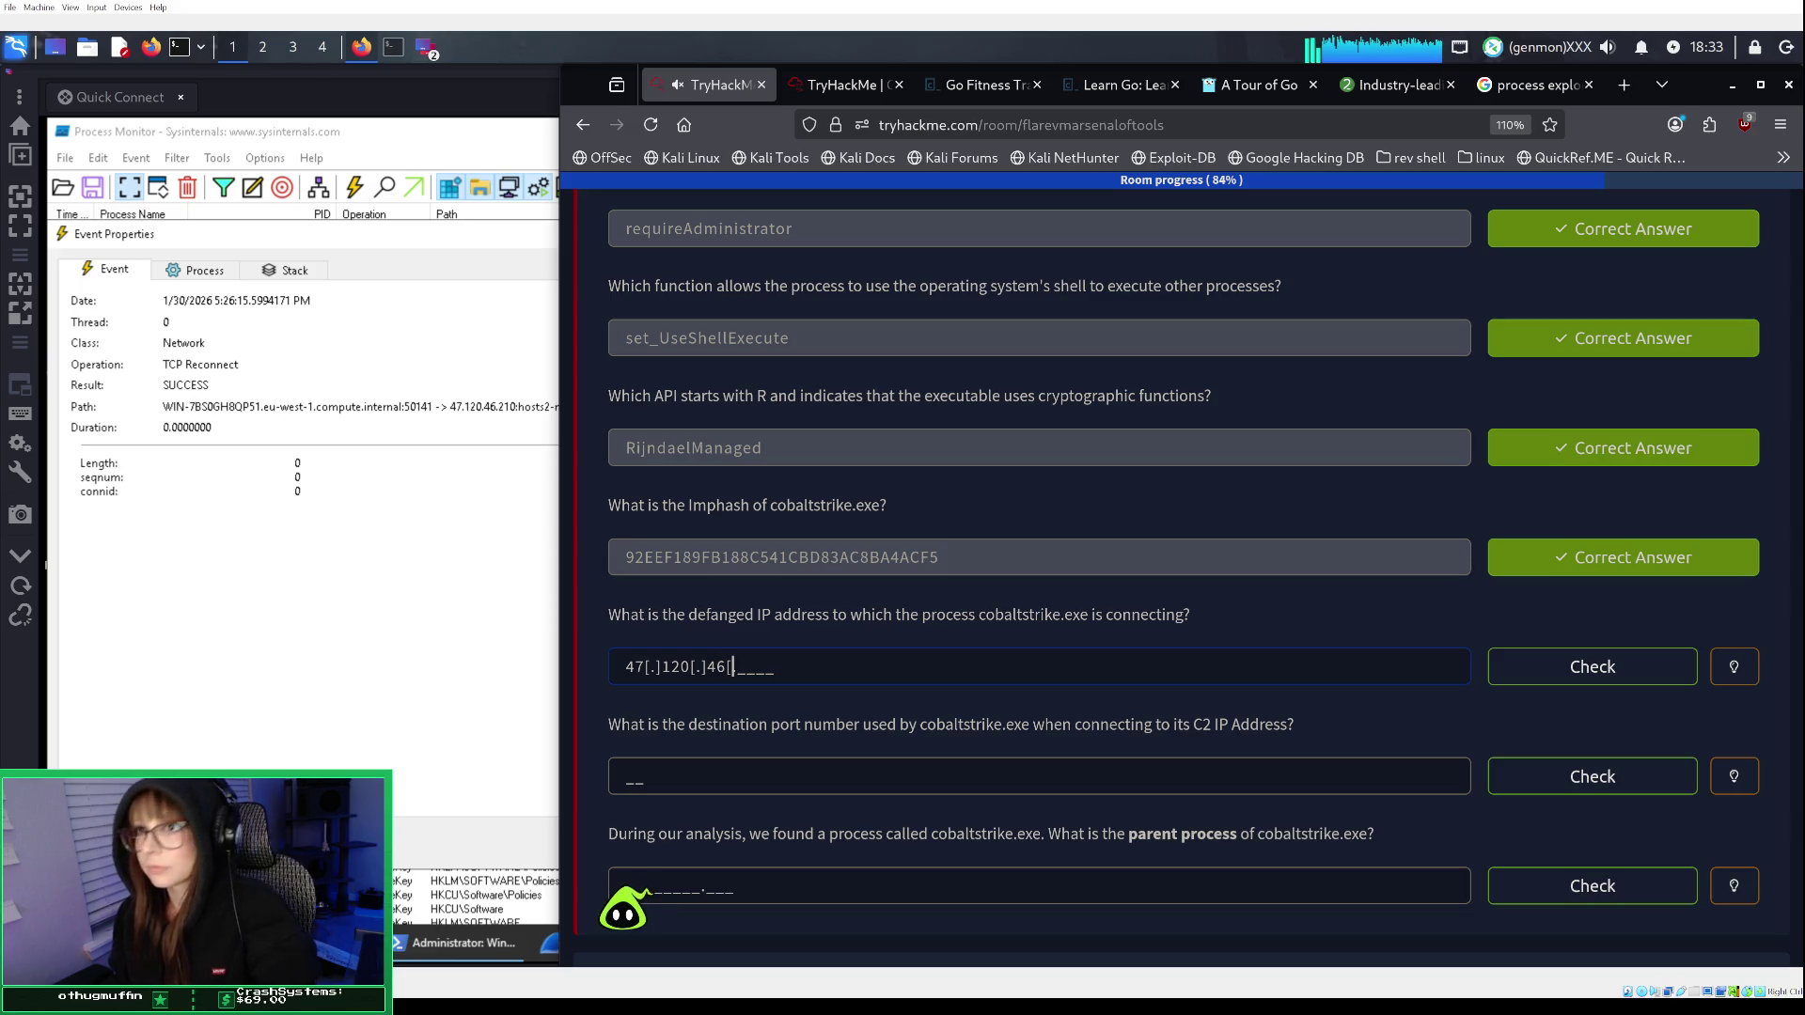
type("]")
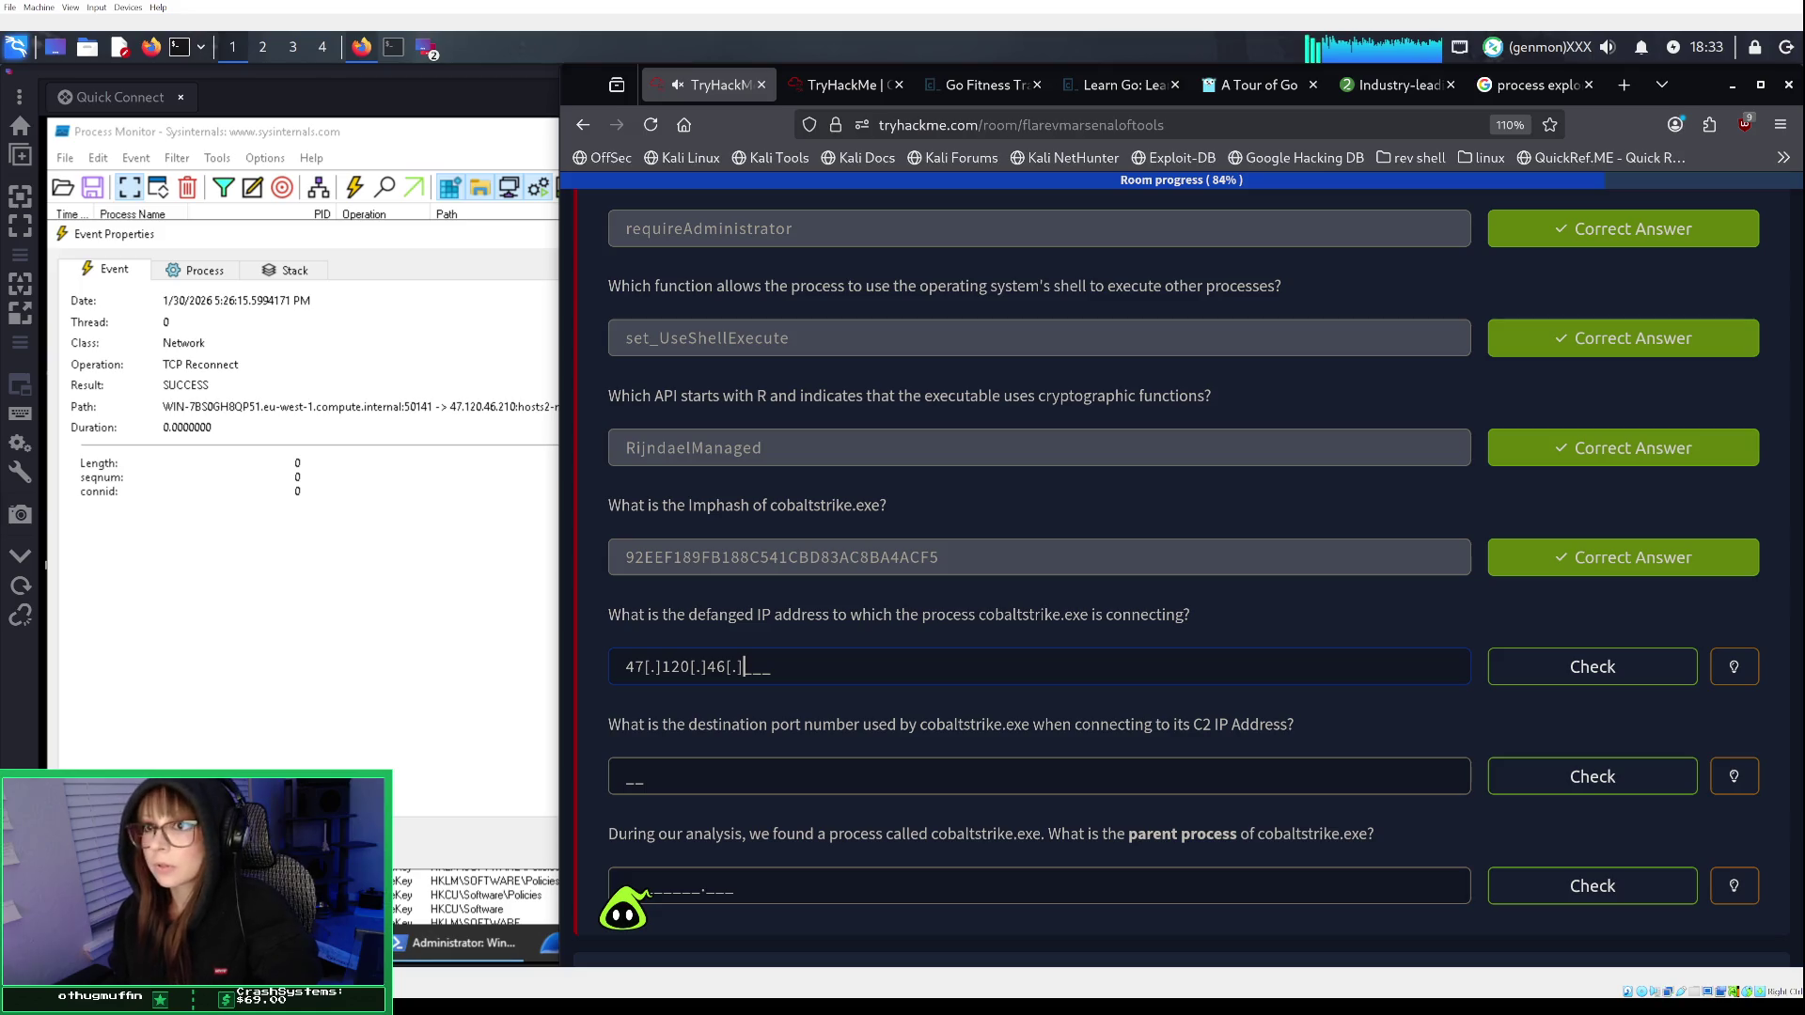
type("210")
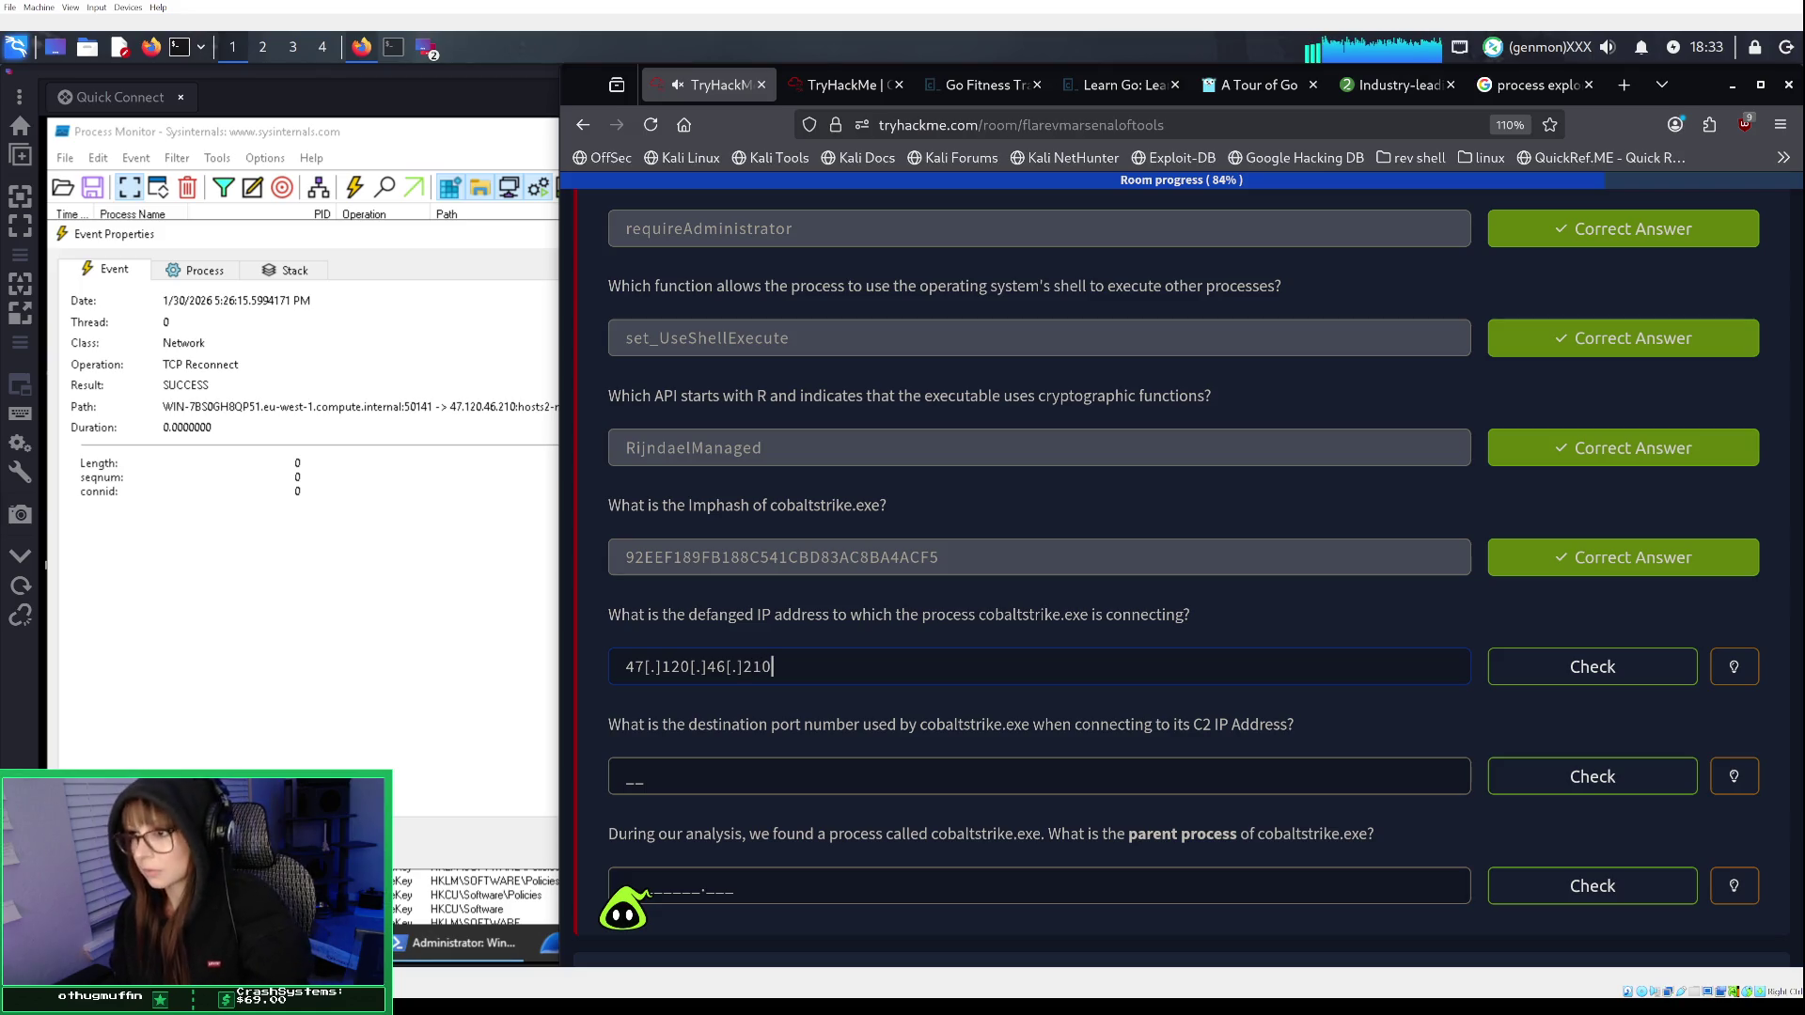
left_click(1568, 686)
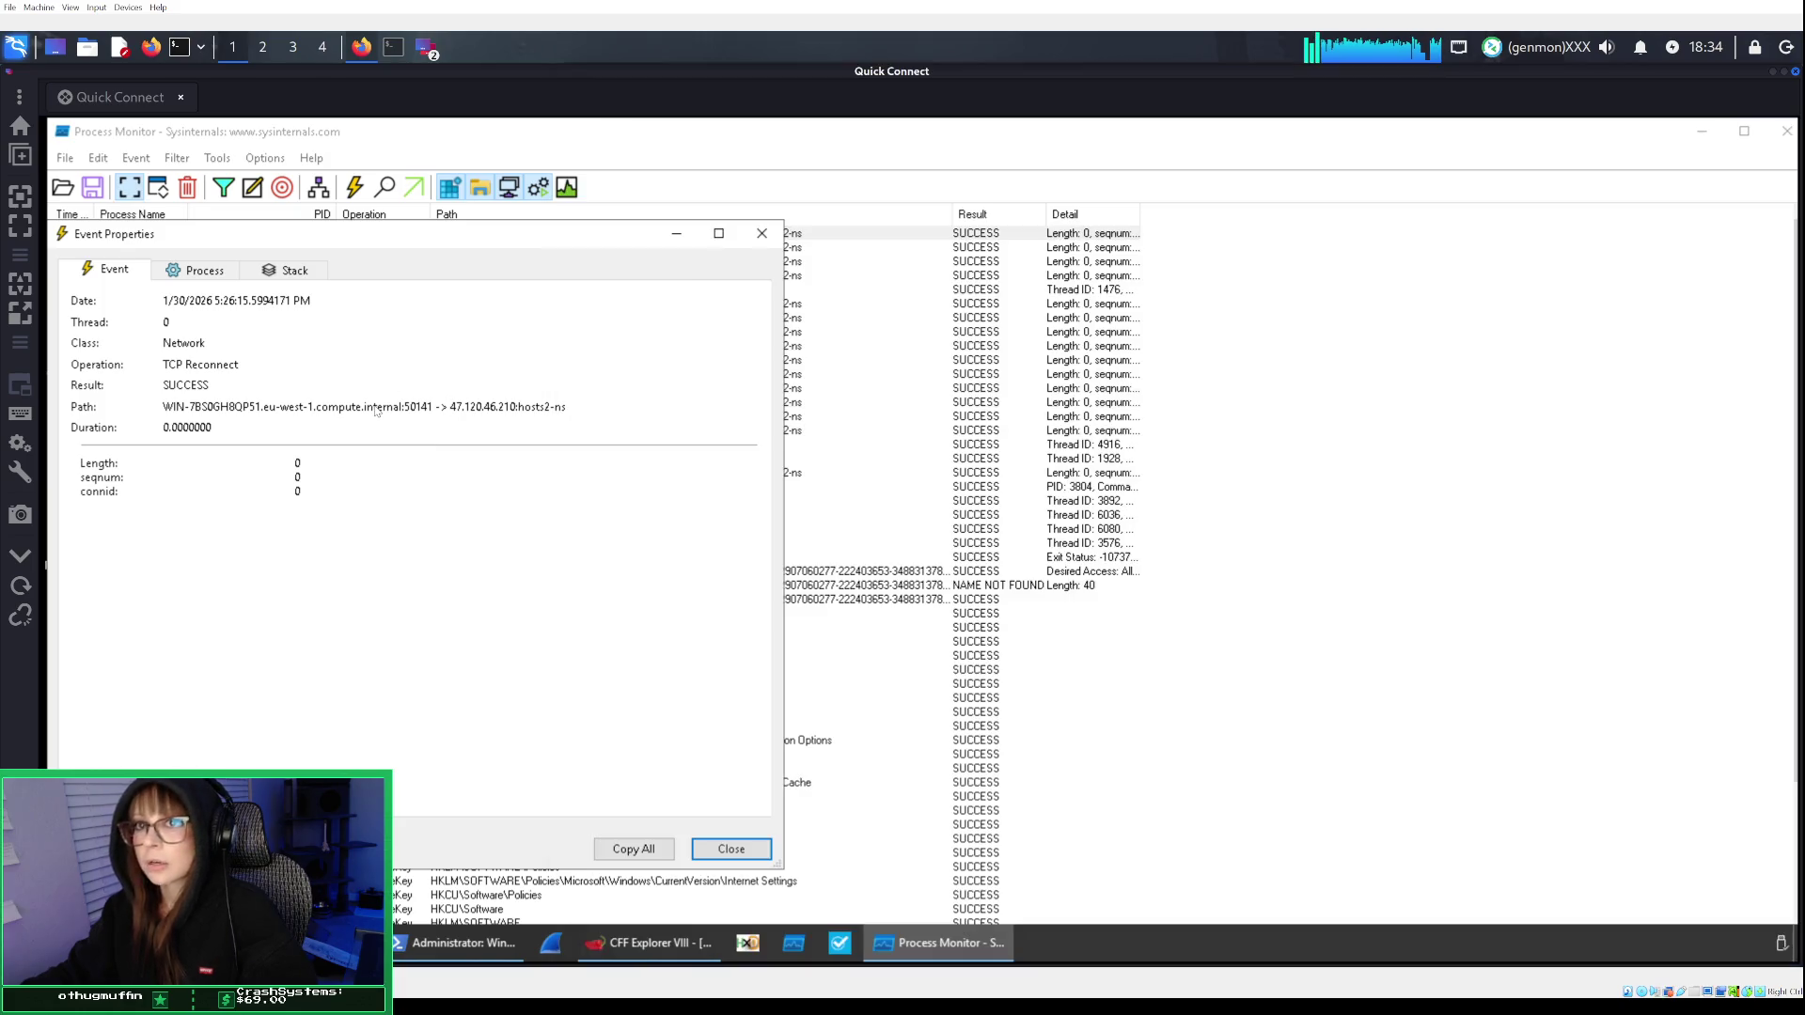
Switch between Process Monitor's event details and the TryHackMe room, ending on the room at 88%.
left_click(442, 418)
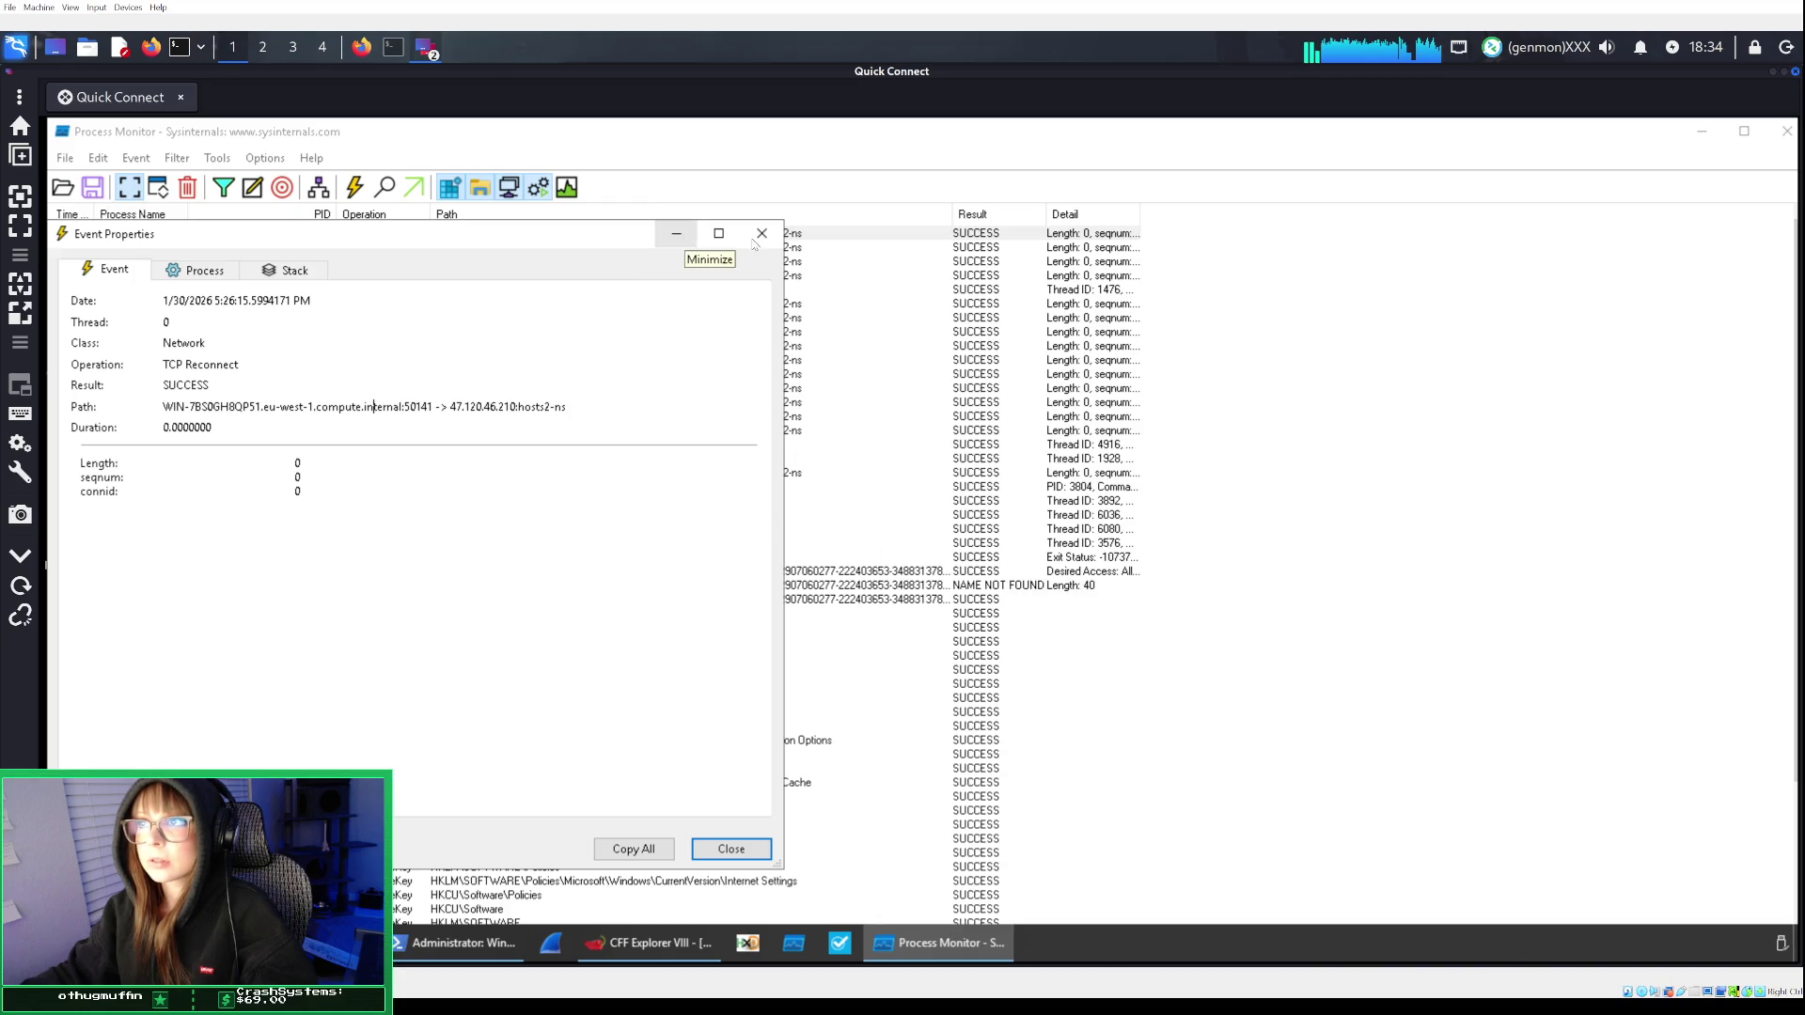
left_click(369, 54)
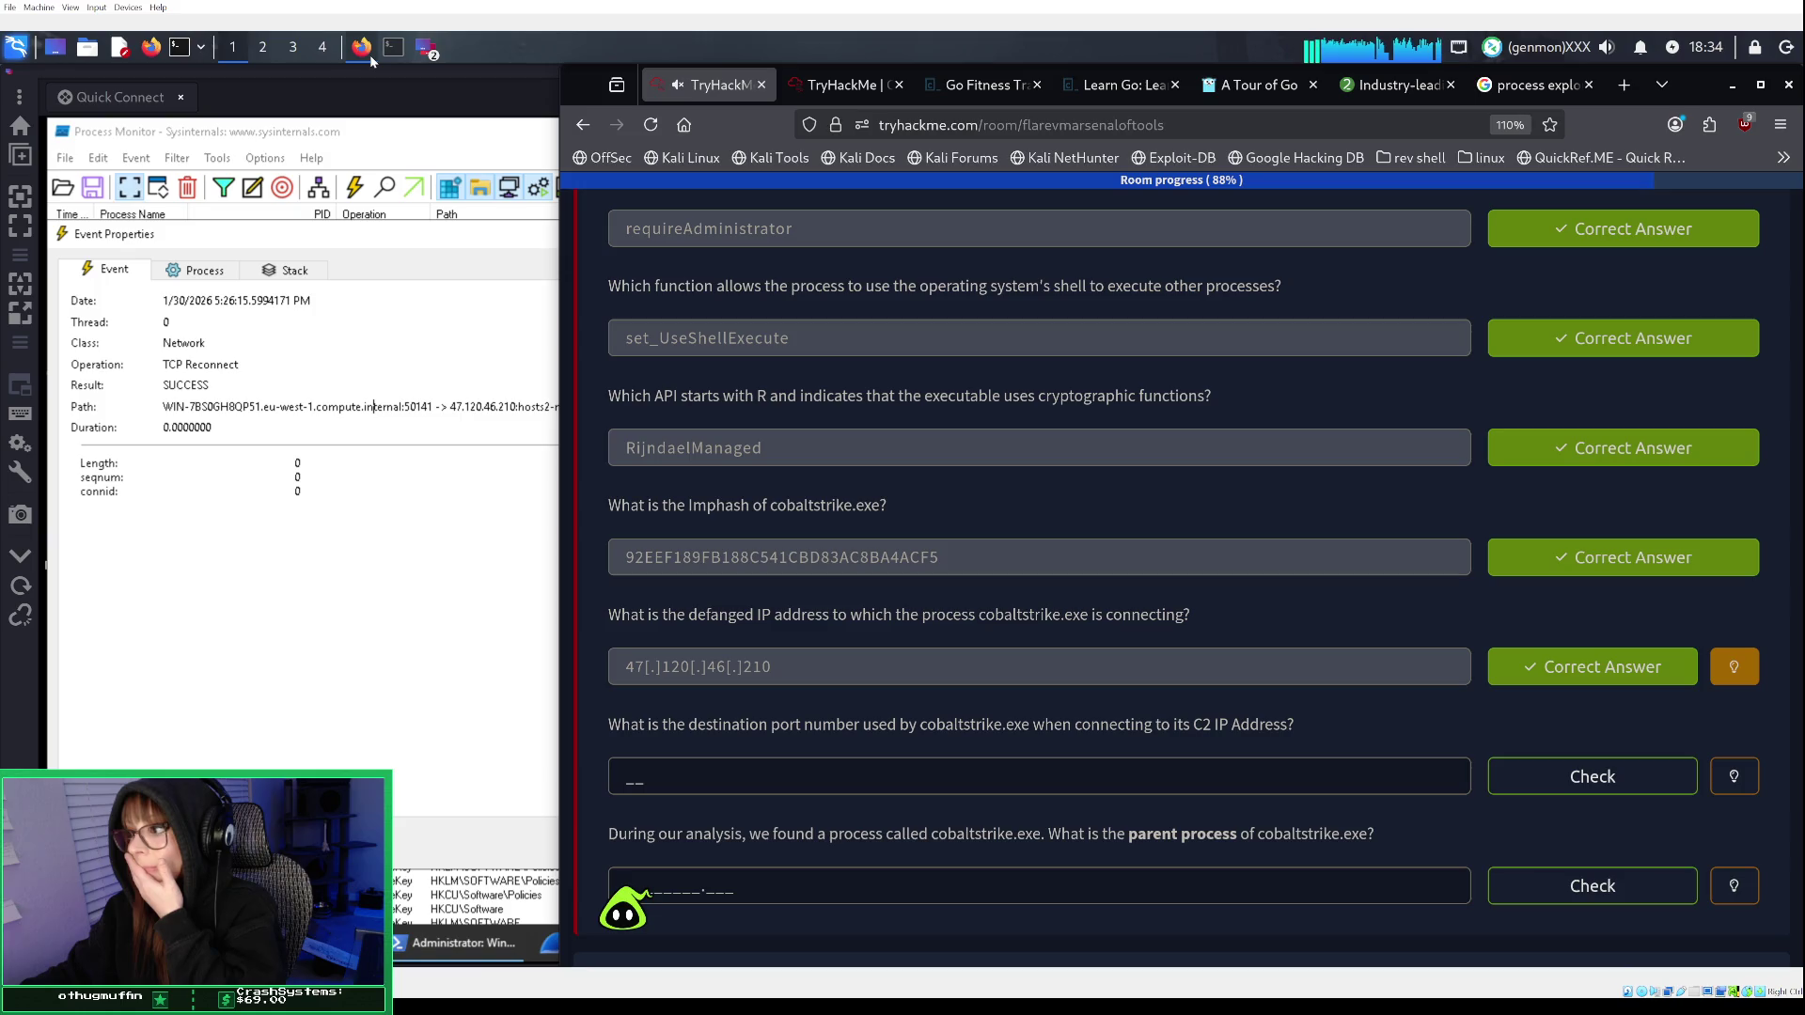
left_click(369, 55)
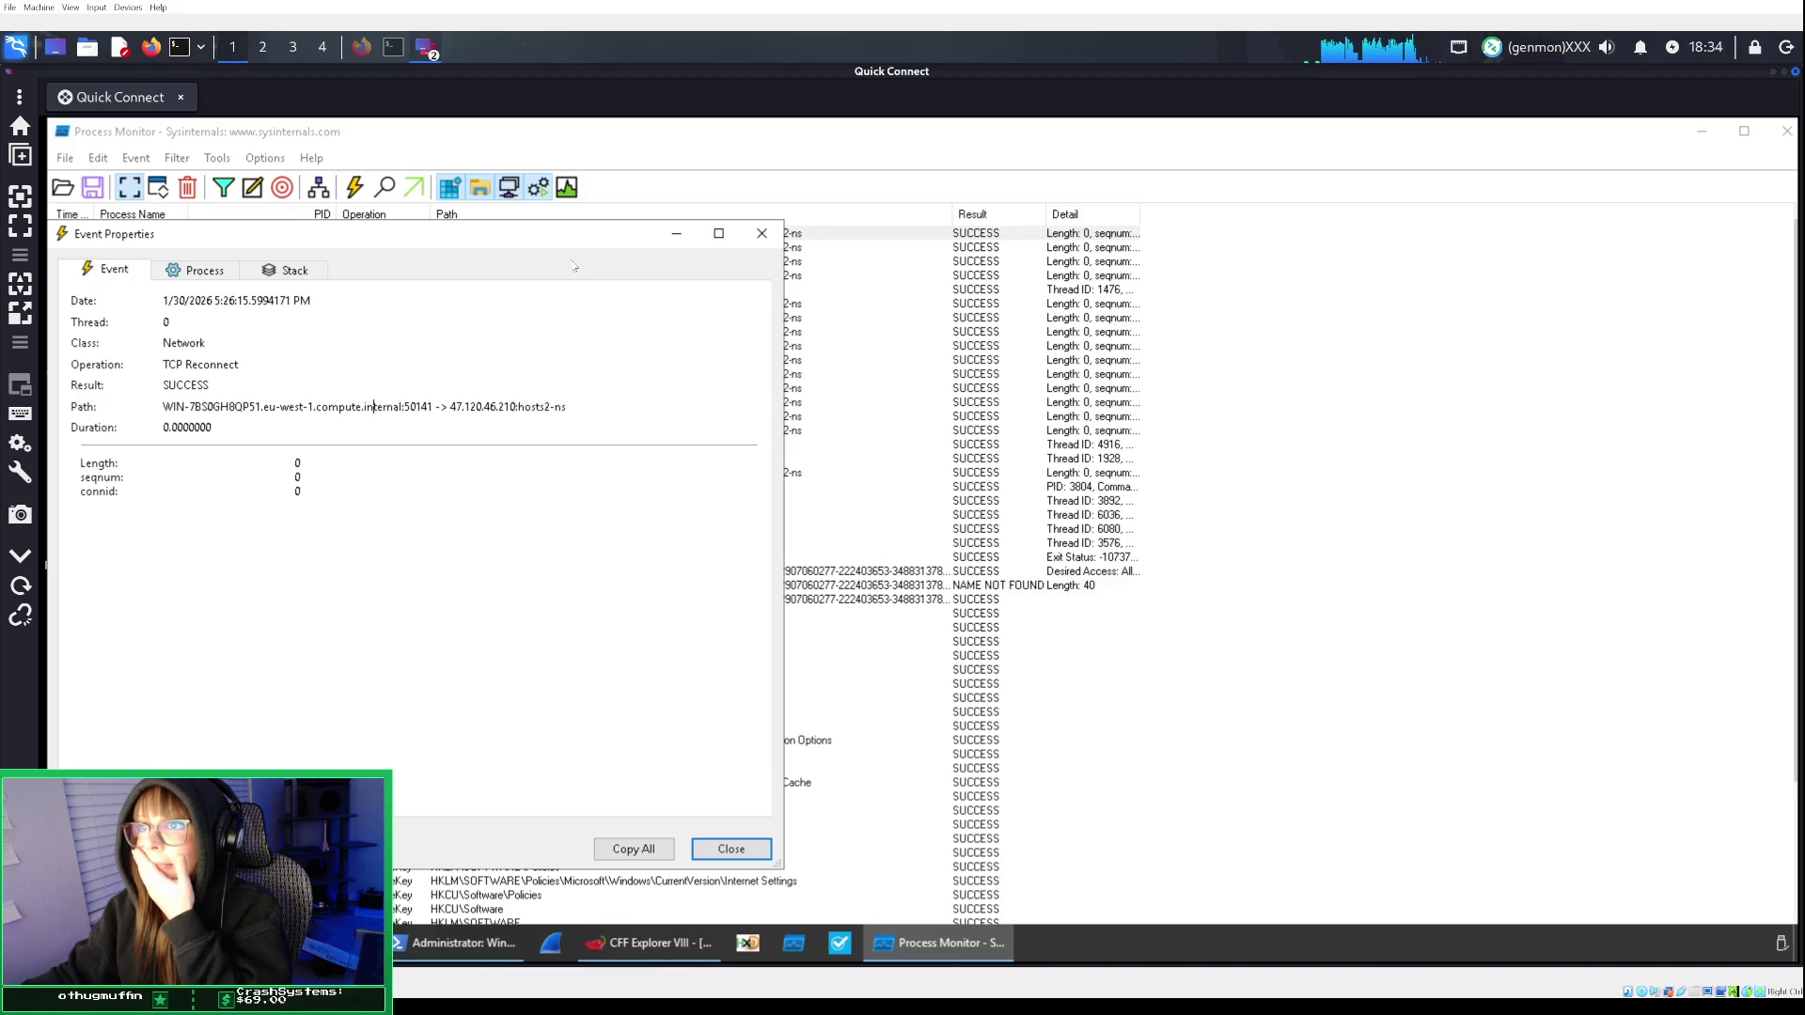
left_click(365, 52)
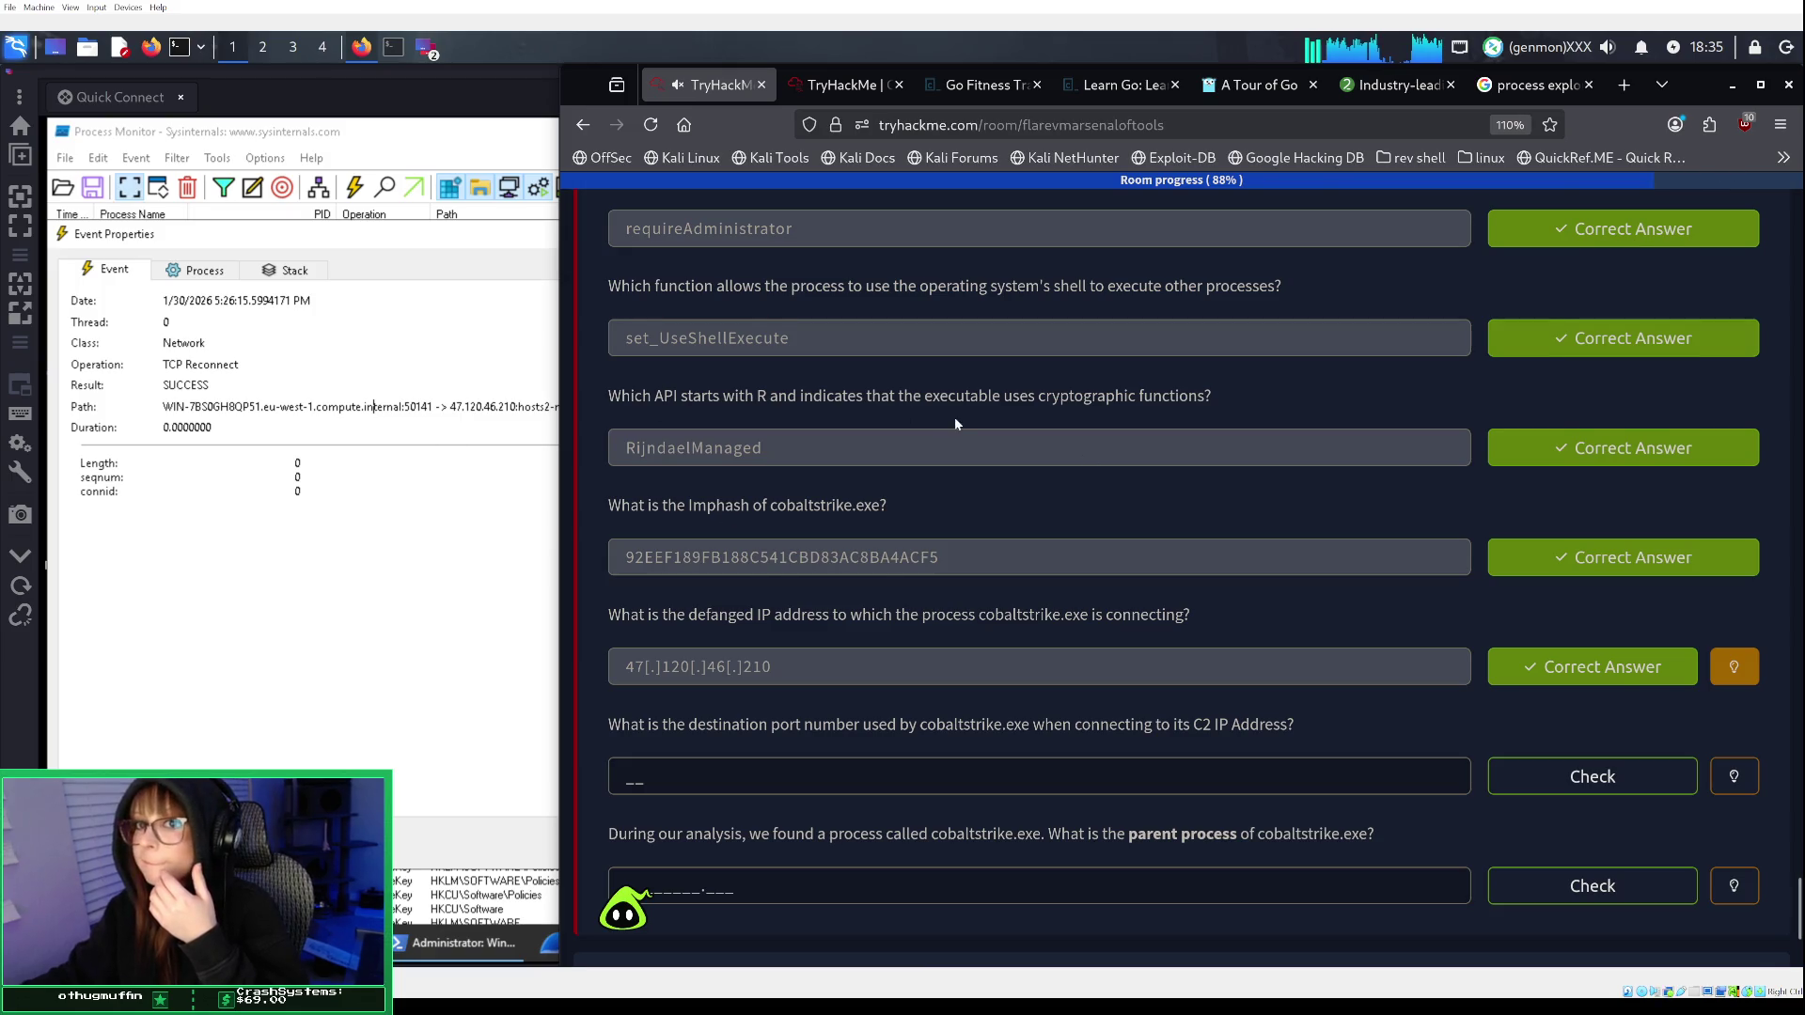
scroll(955, 416, "up", 7)
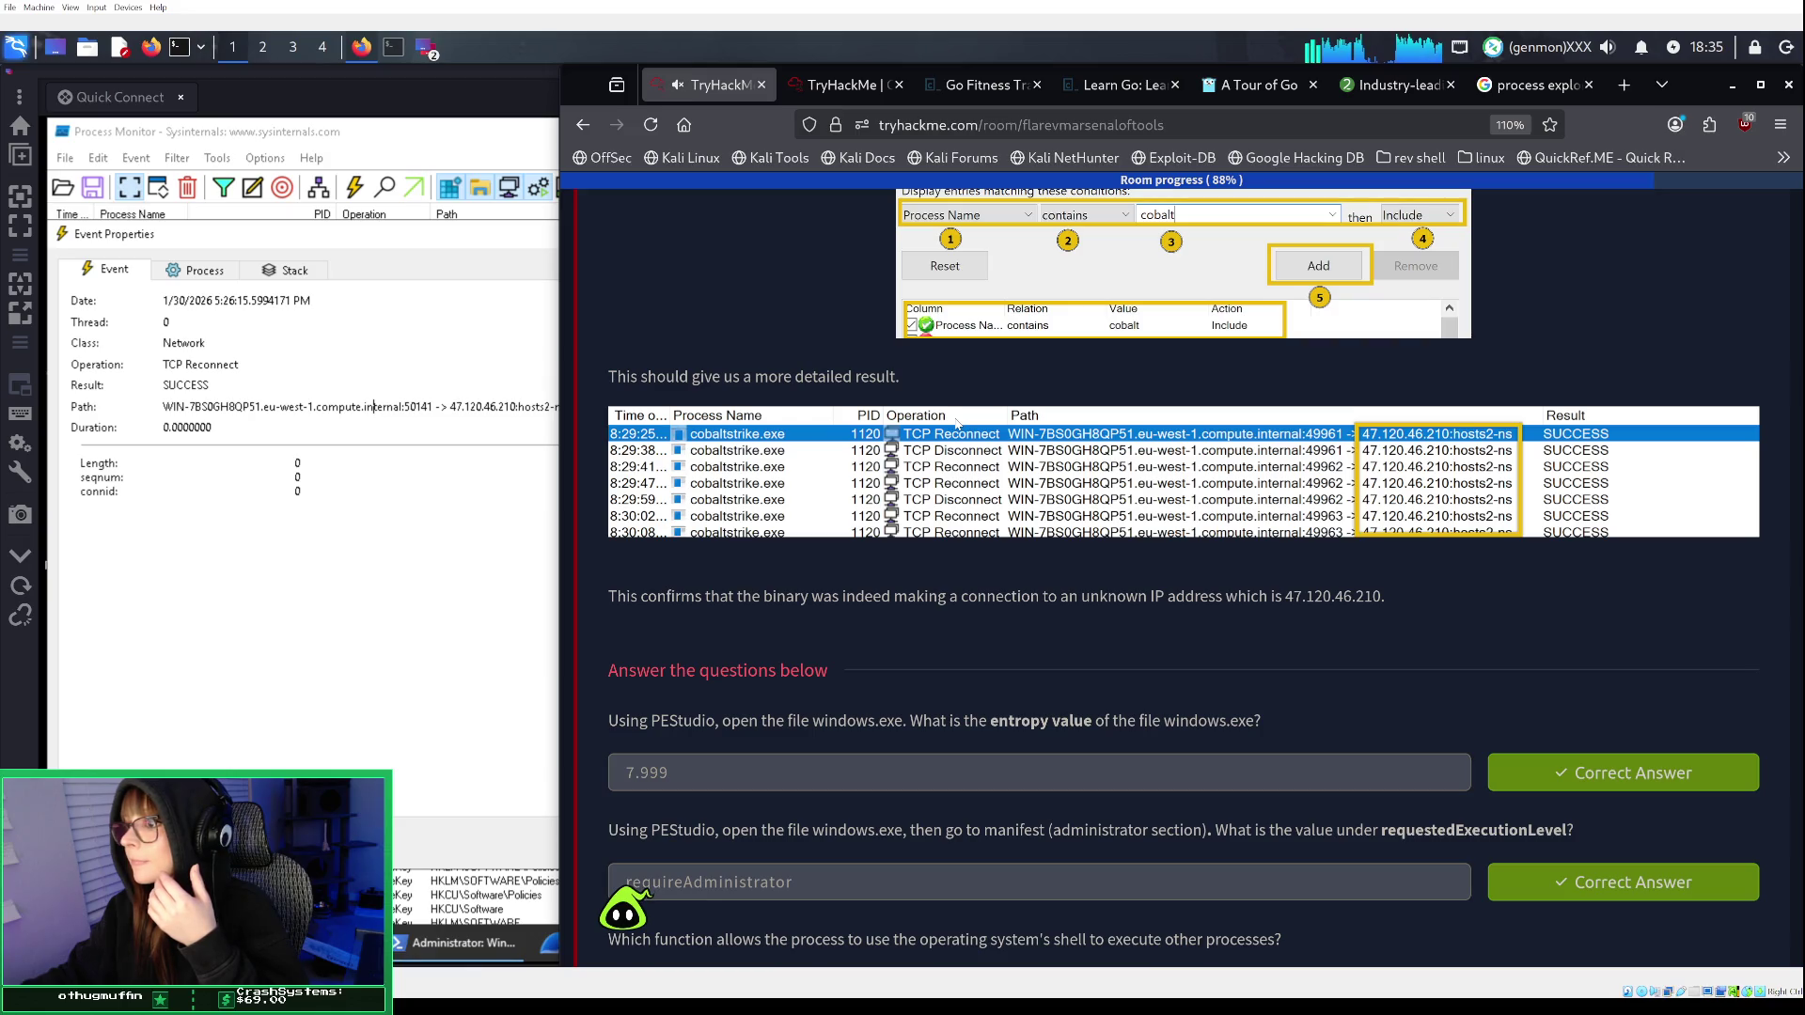
scroll(955, 423, "down", 4)
scroll(955, 423, "up", 4)
scroll(955, 423, "up", 2)
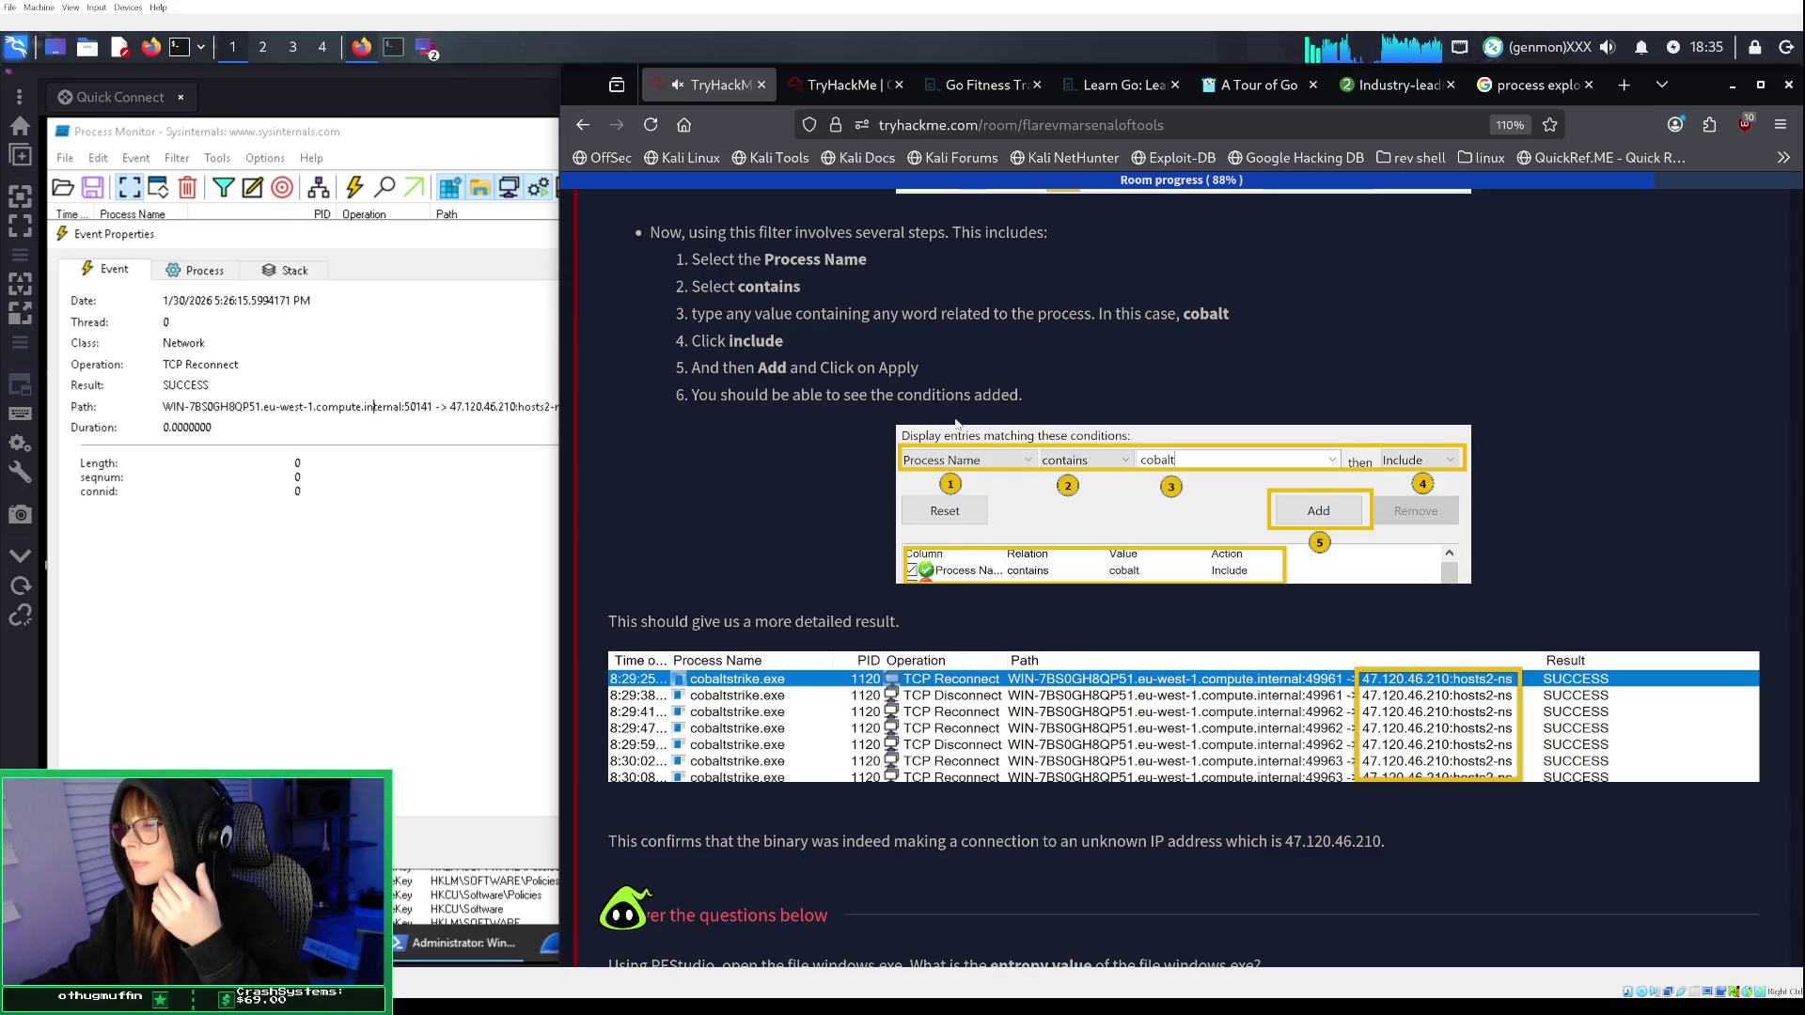
scroll(955, 423, "up", 3)
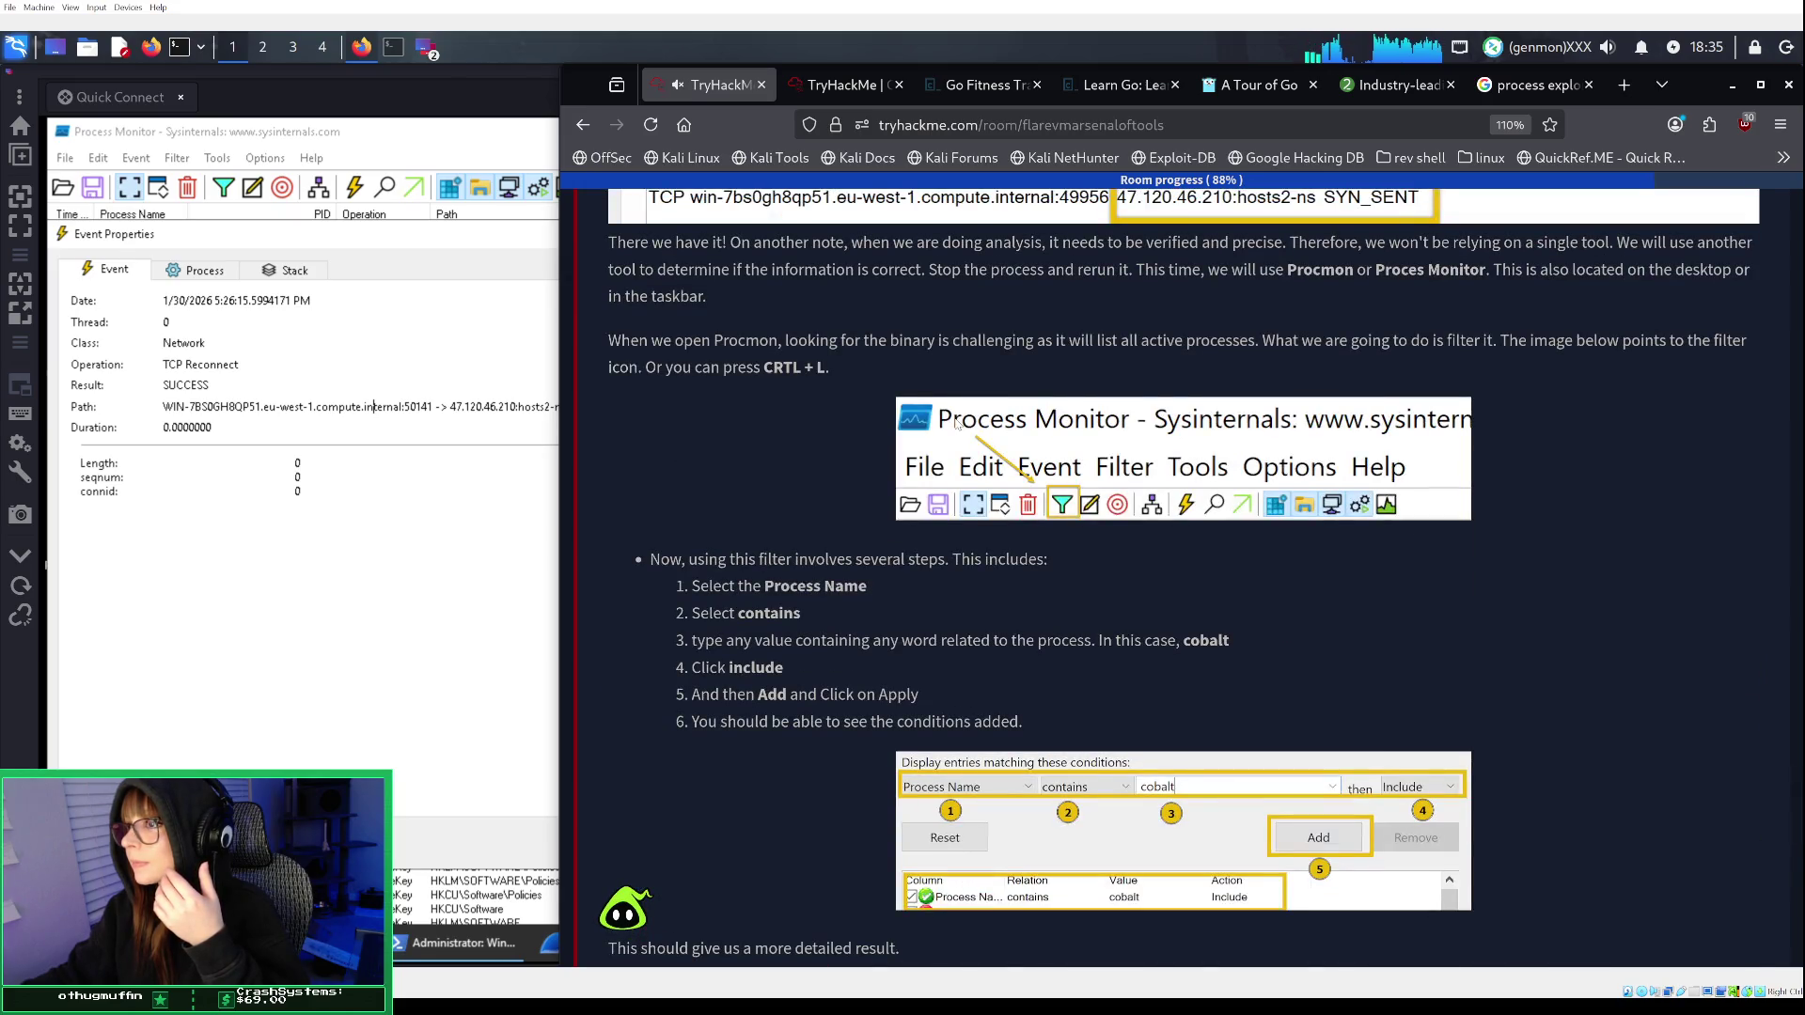
scroll(956, 421, "down", 2)
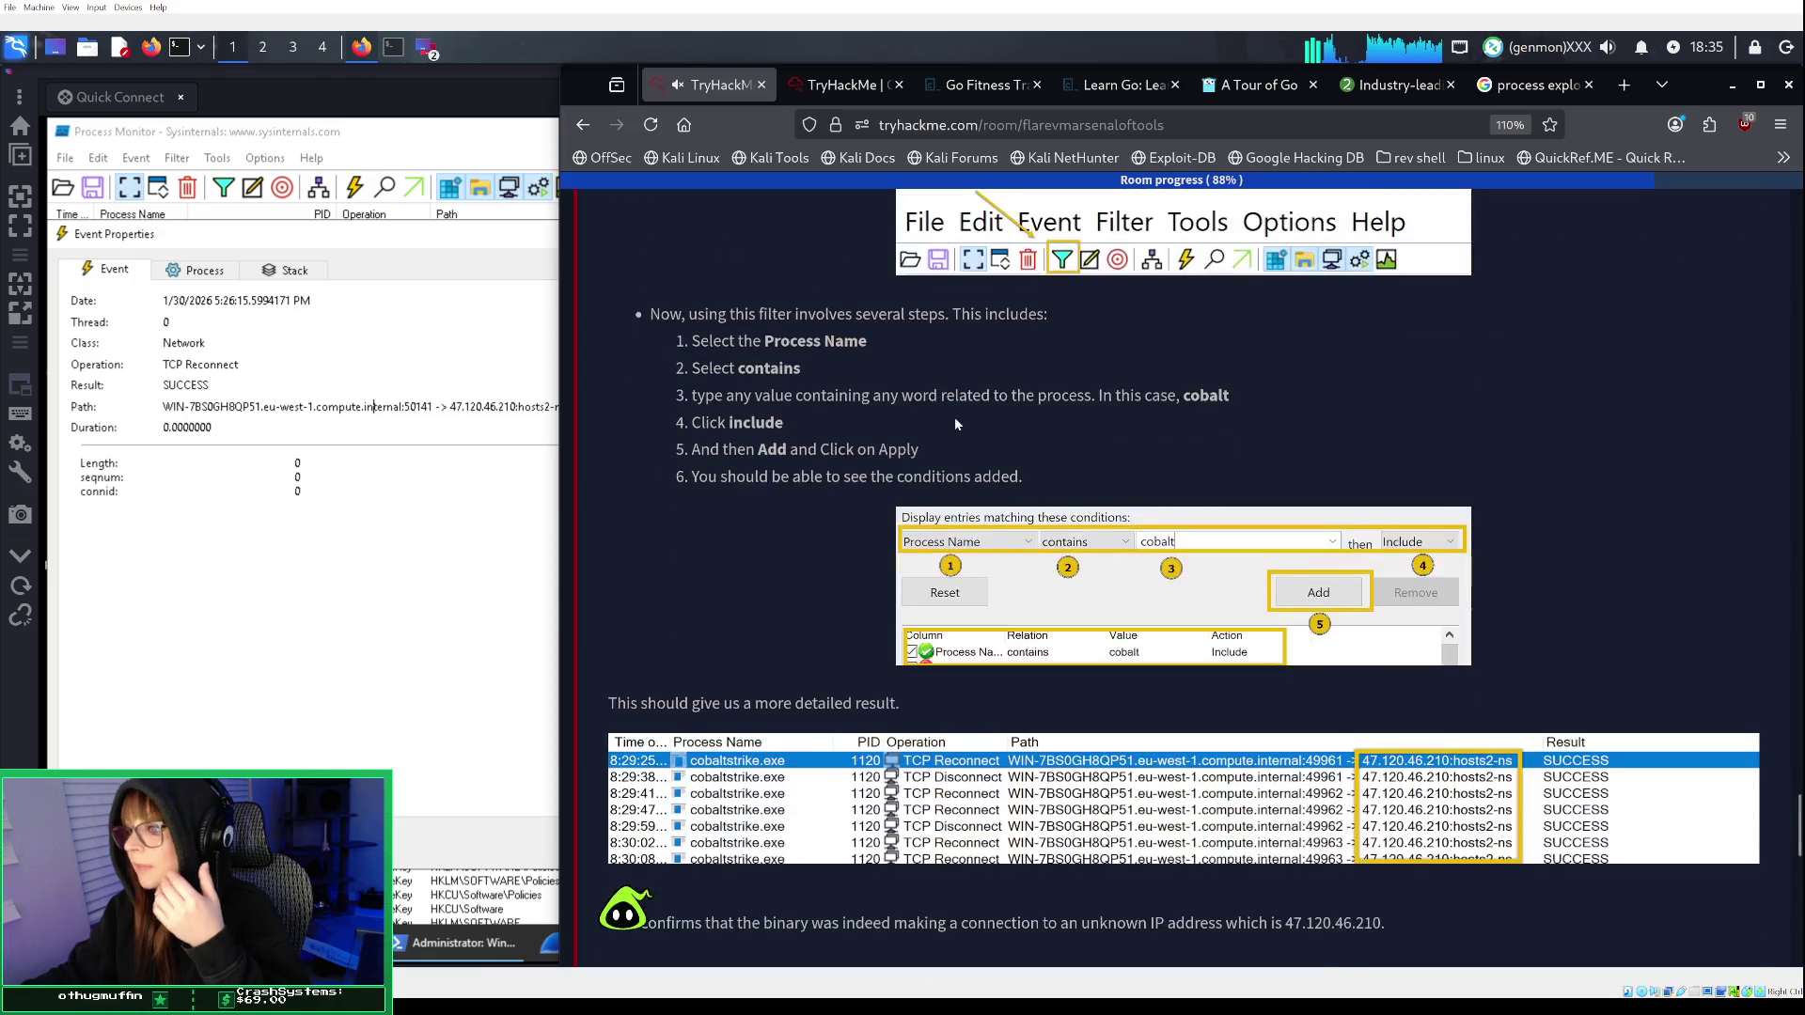
scroll(956, 421, "down", 3)
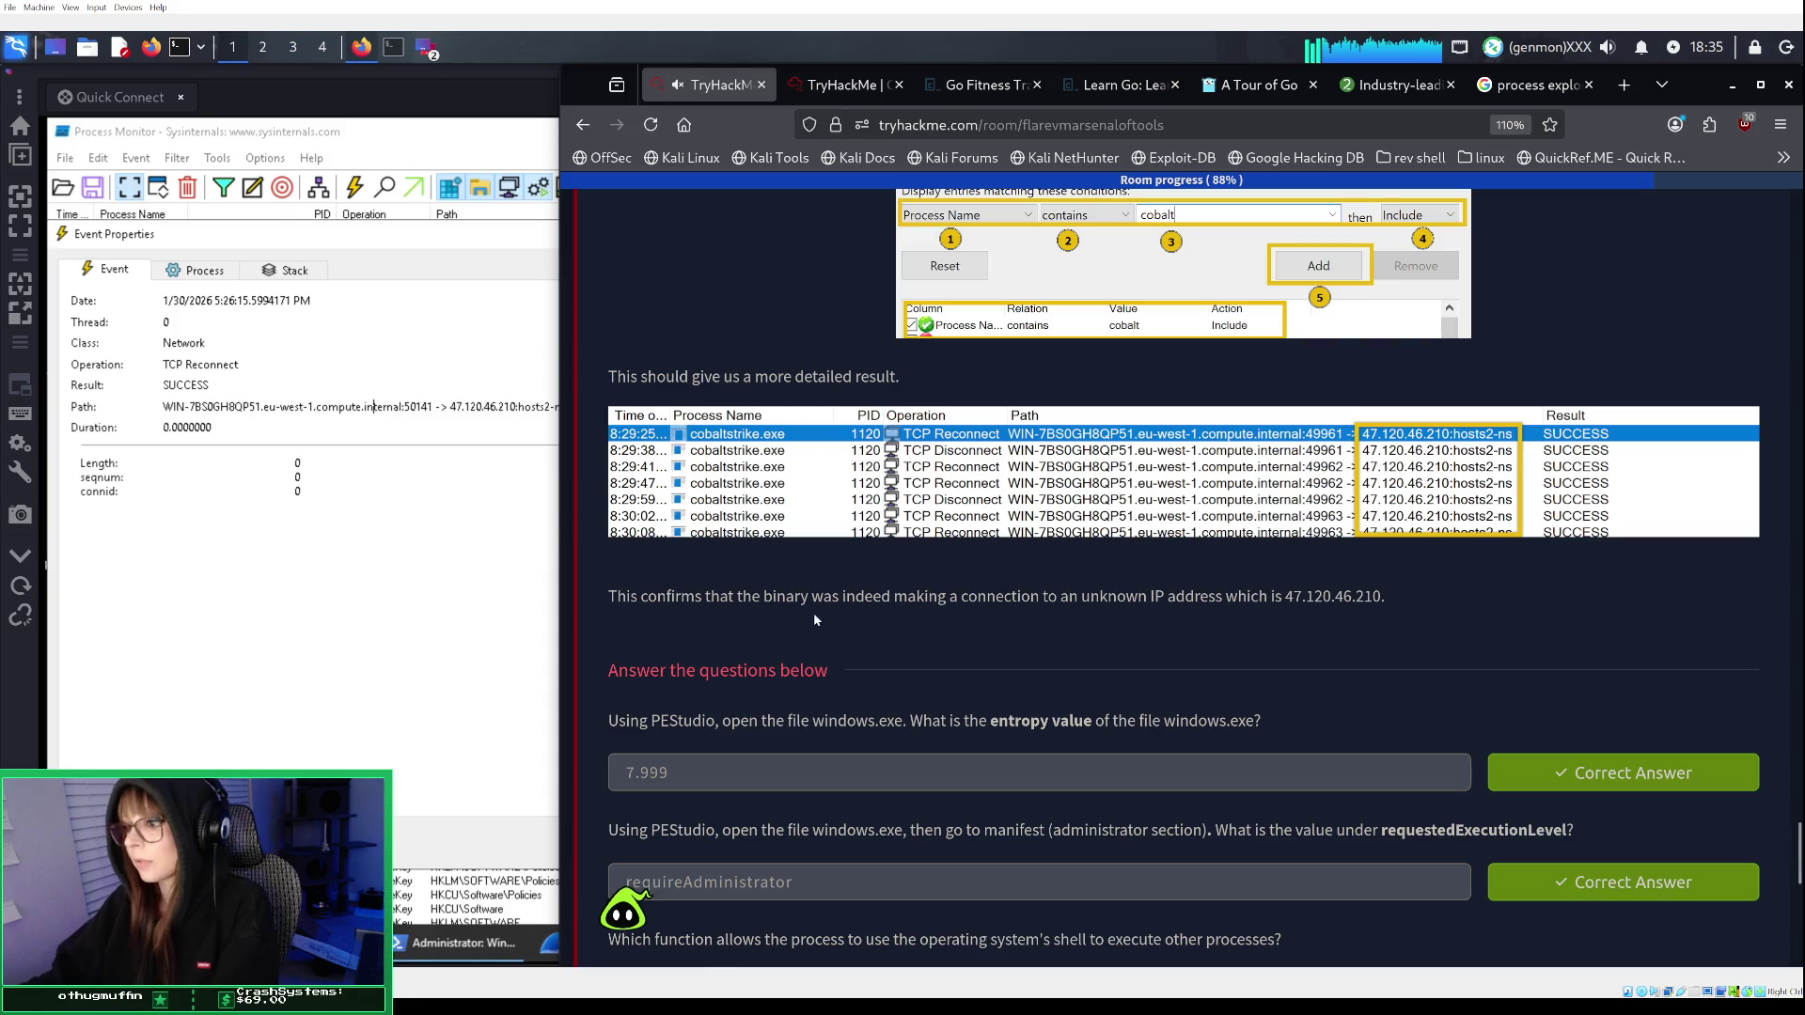
scroll(816, 611, "down", 4)
scroll(820, 607, "down", 5)
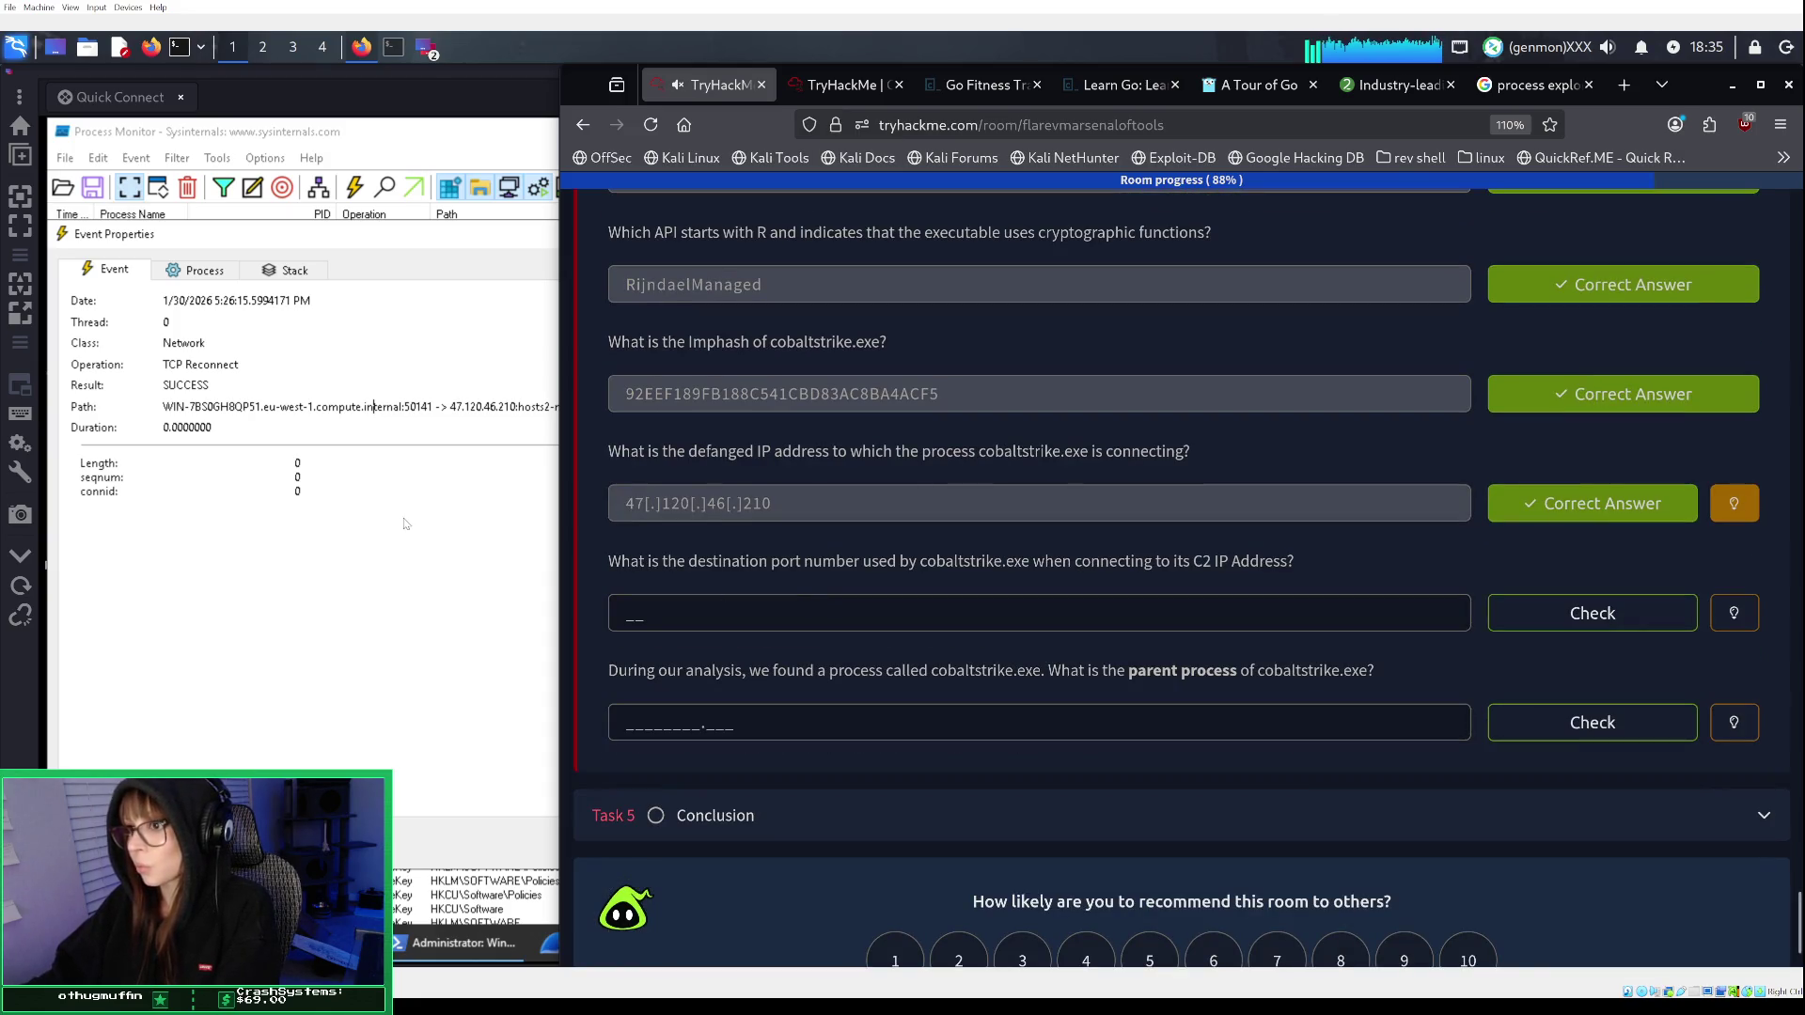
left_click(325, 543)
Check cobaltstrike.exe's parent PID 4236 on the event's Process tab, then close the event details.
left_click(325, 544)
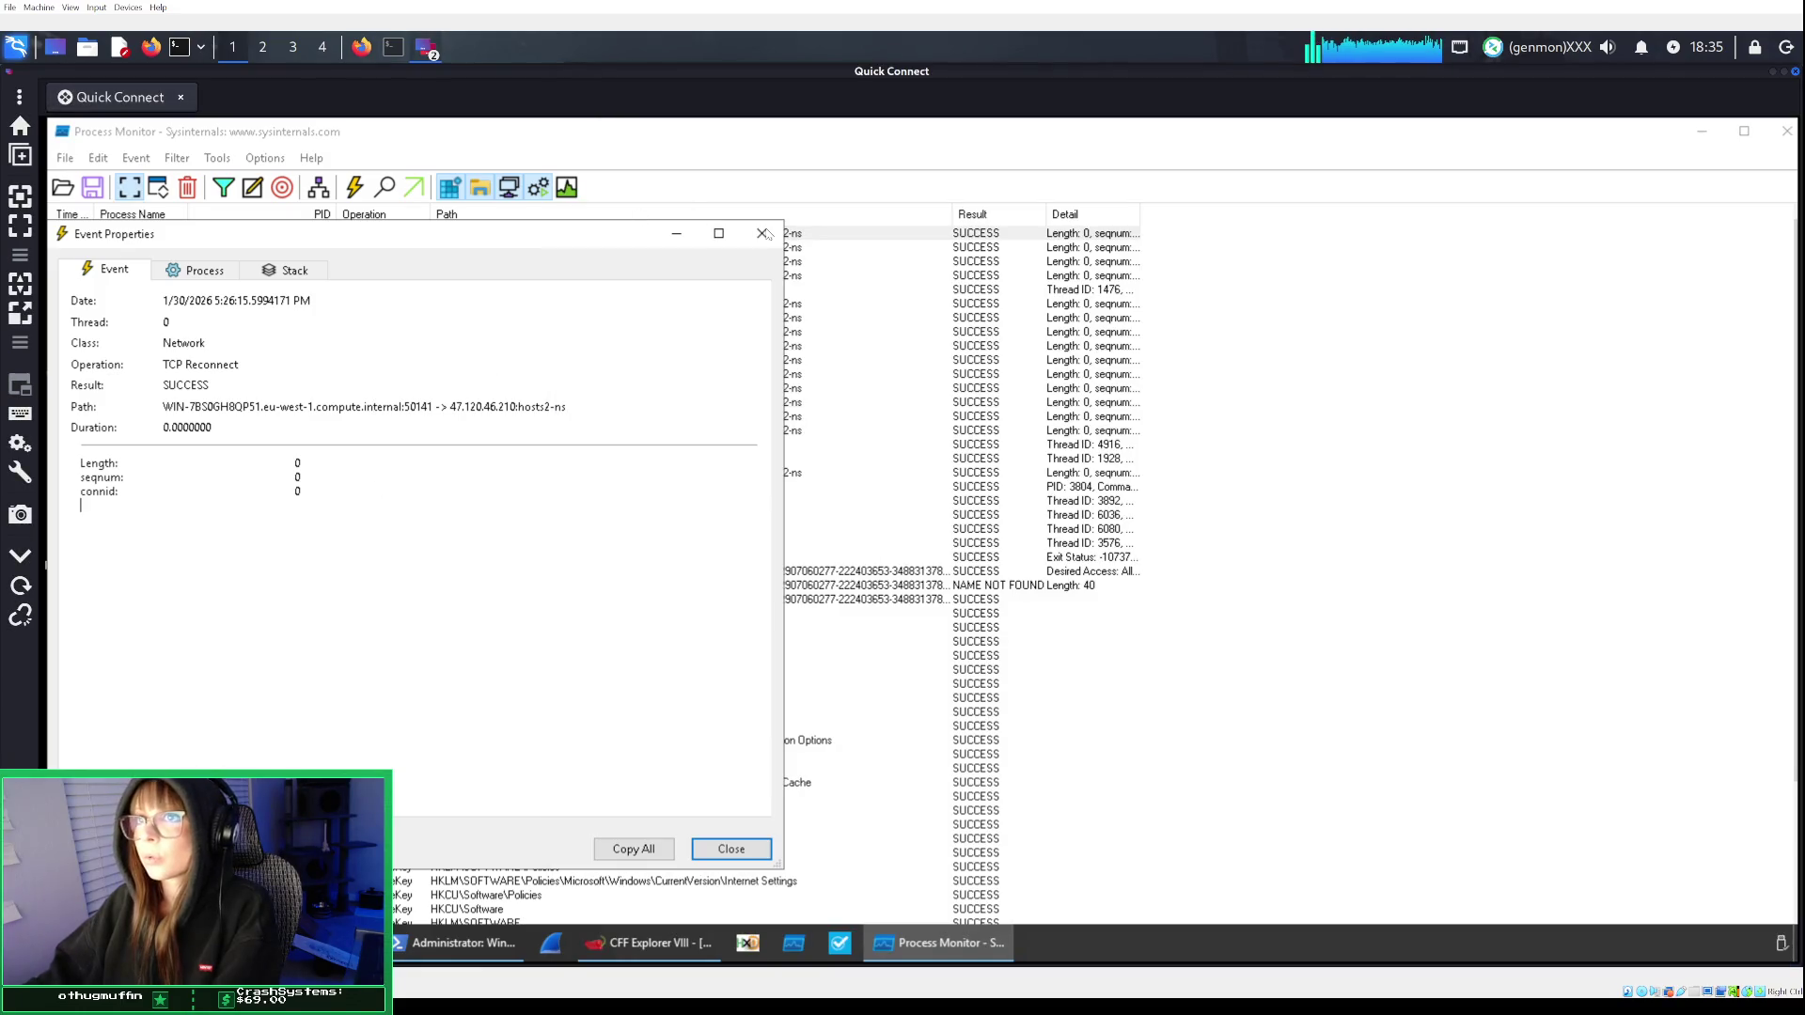
left_click(206, 273)
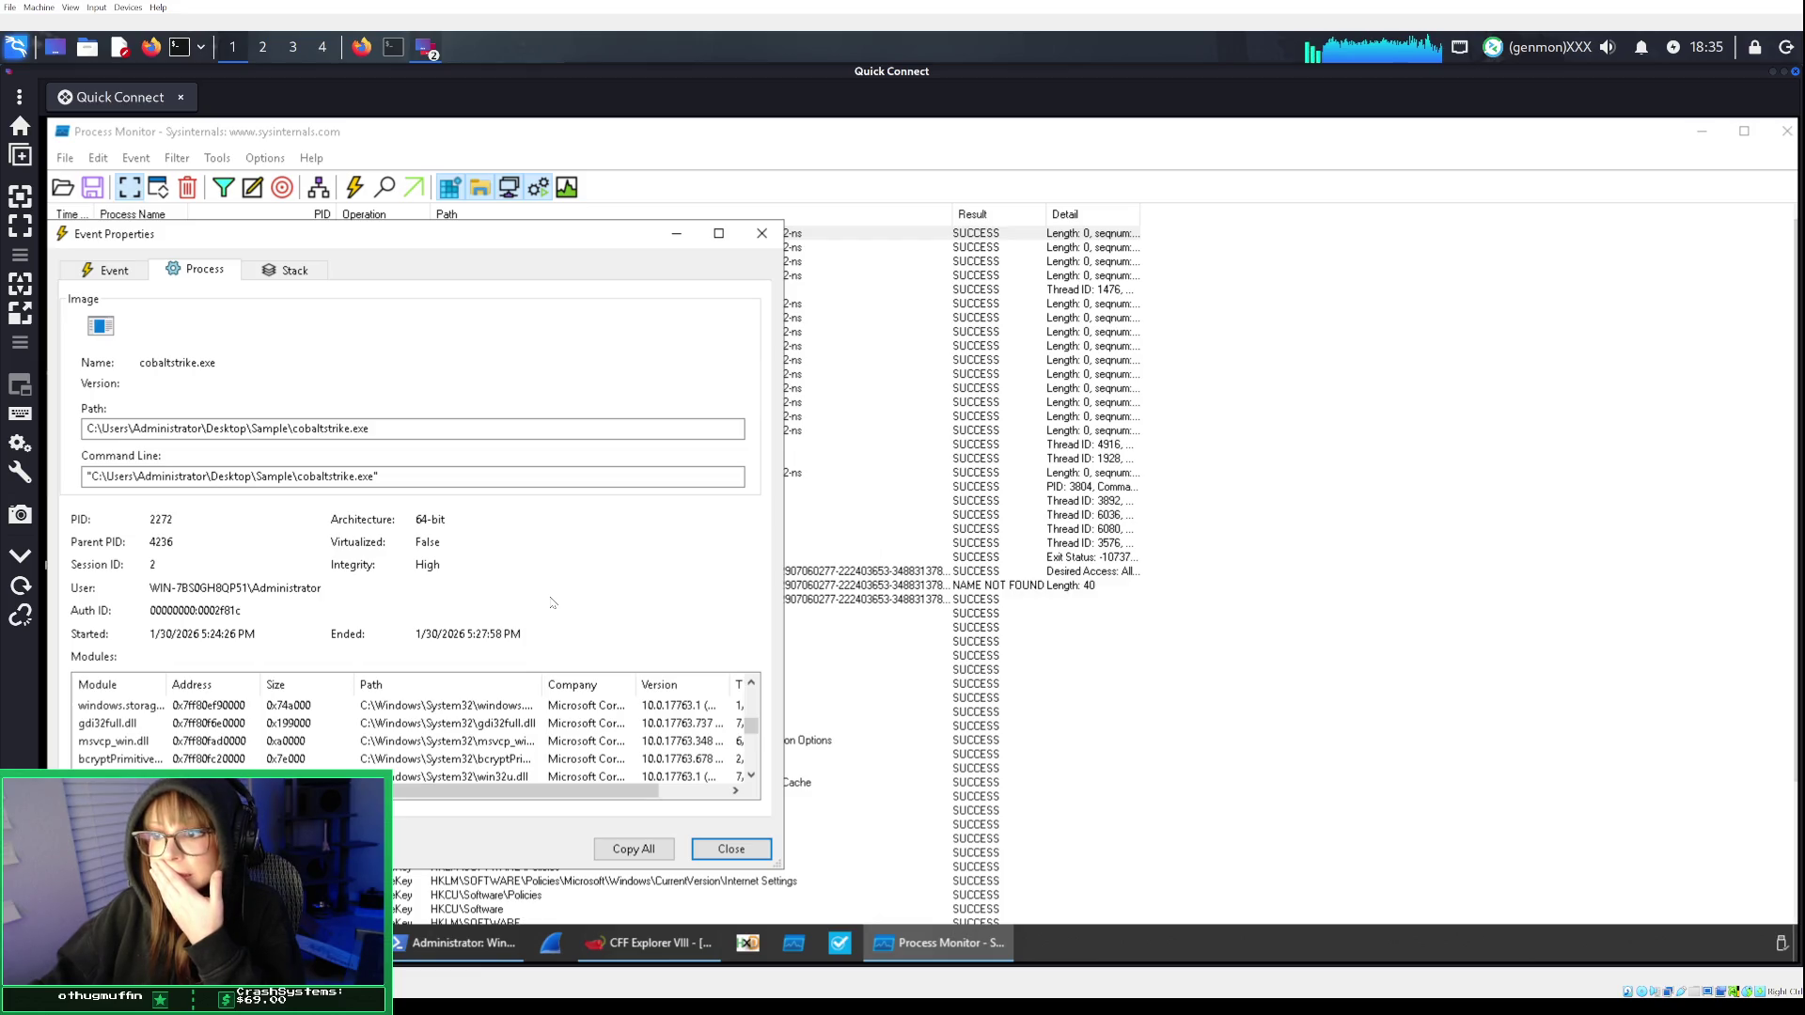
mouse_move(615, 801)
left_mouse_down()
mouse_move(724, 794)
mouse_move(648, 796)
left_mouse_up()
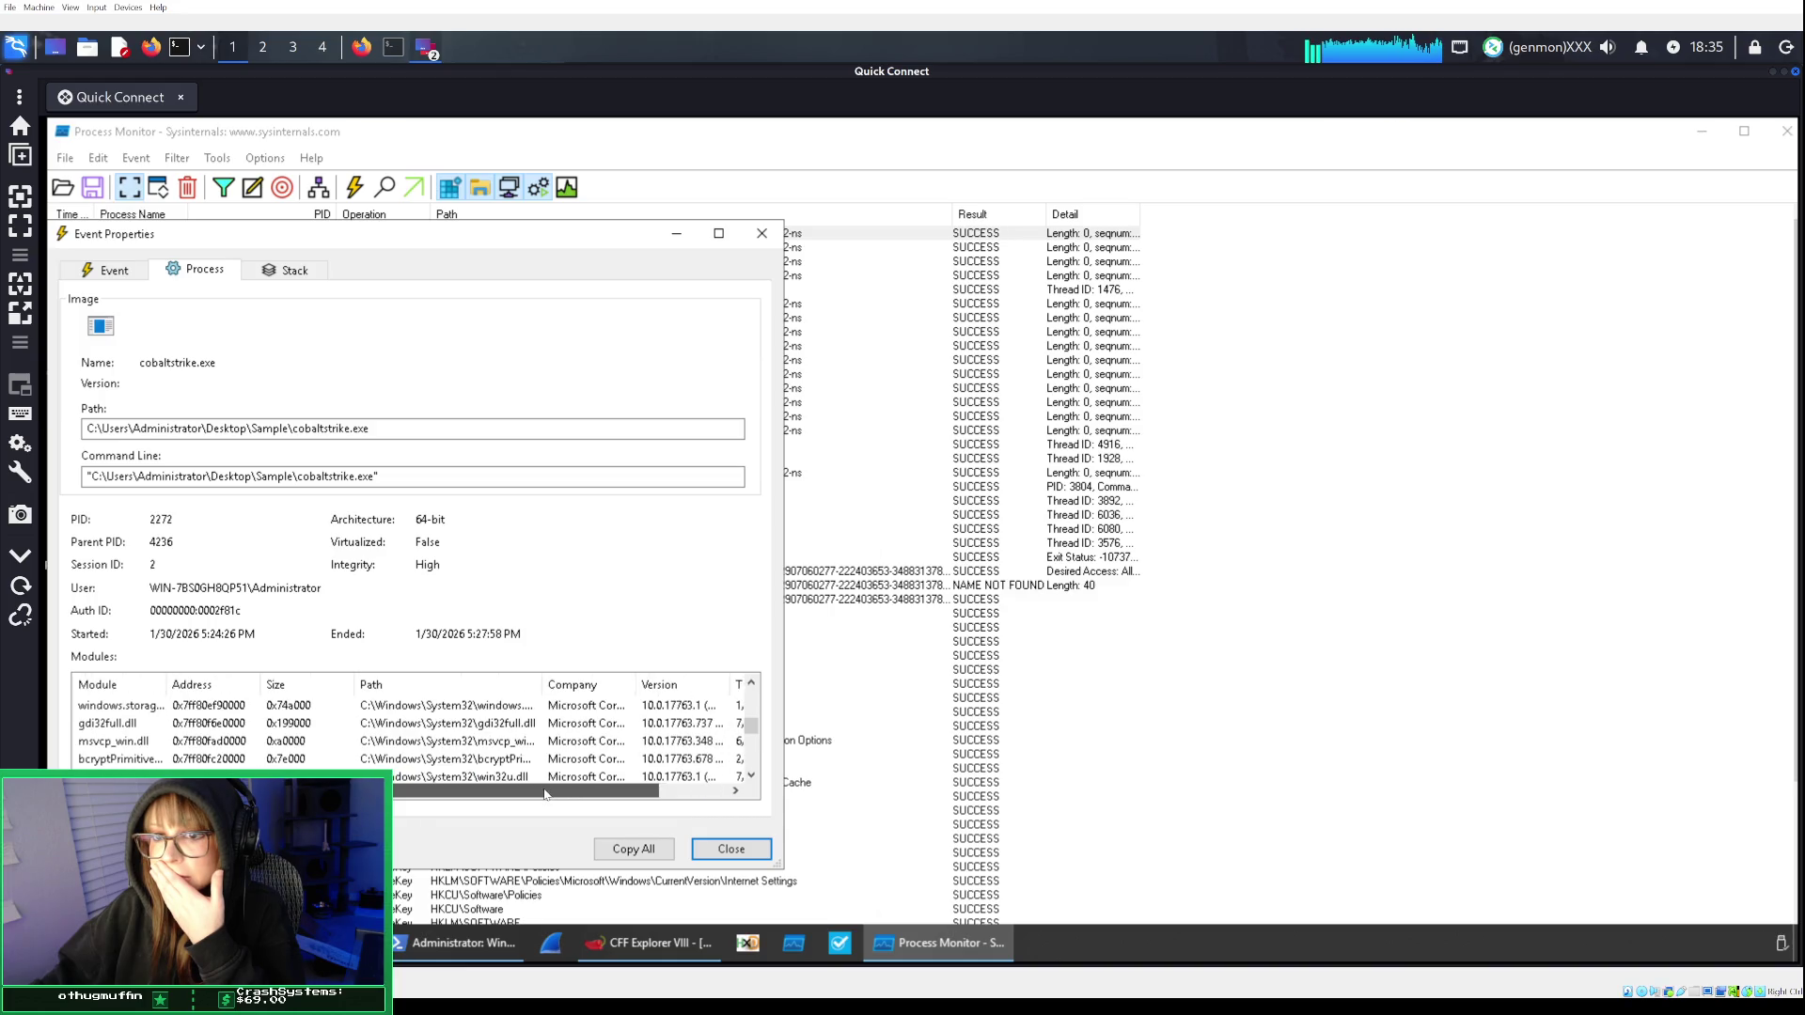
left_click(762, 234)
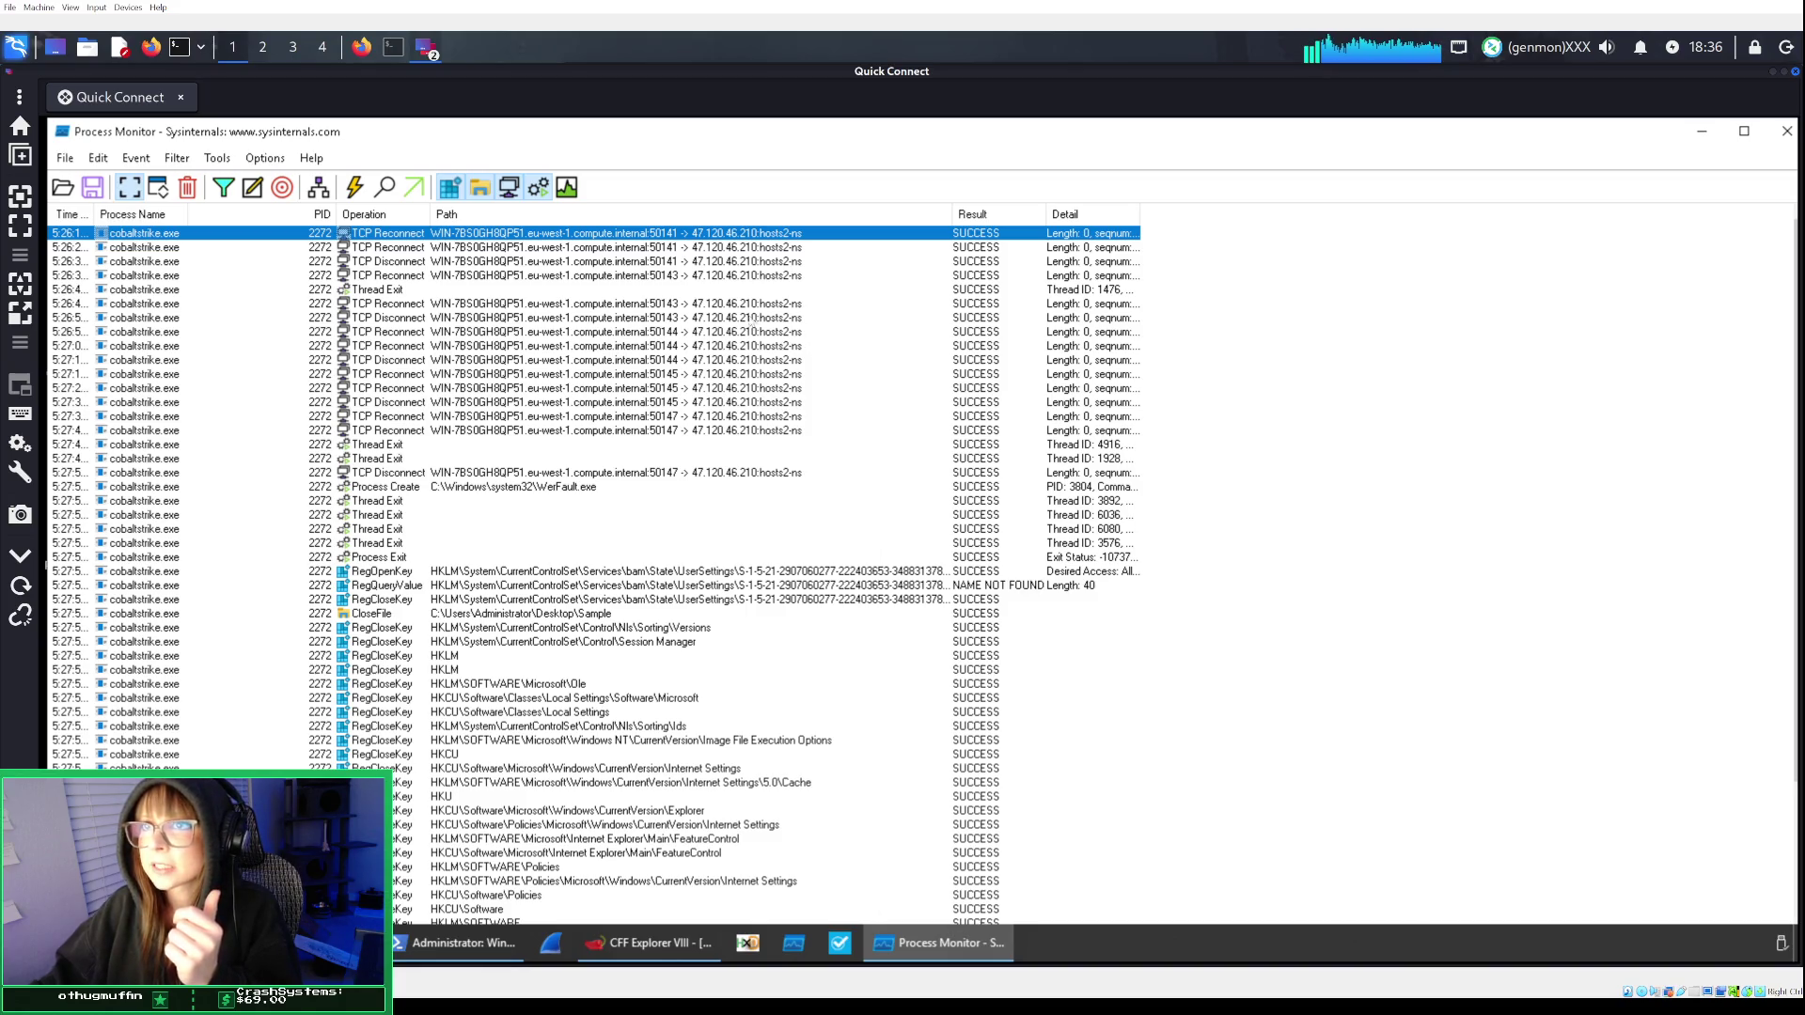
Reopen the first cobaltstrike.exe event's properties, return to its general details, and close it.
right_click(468, 237)
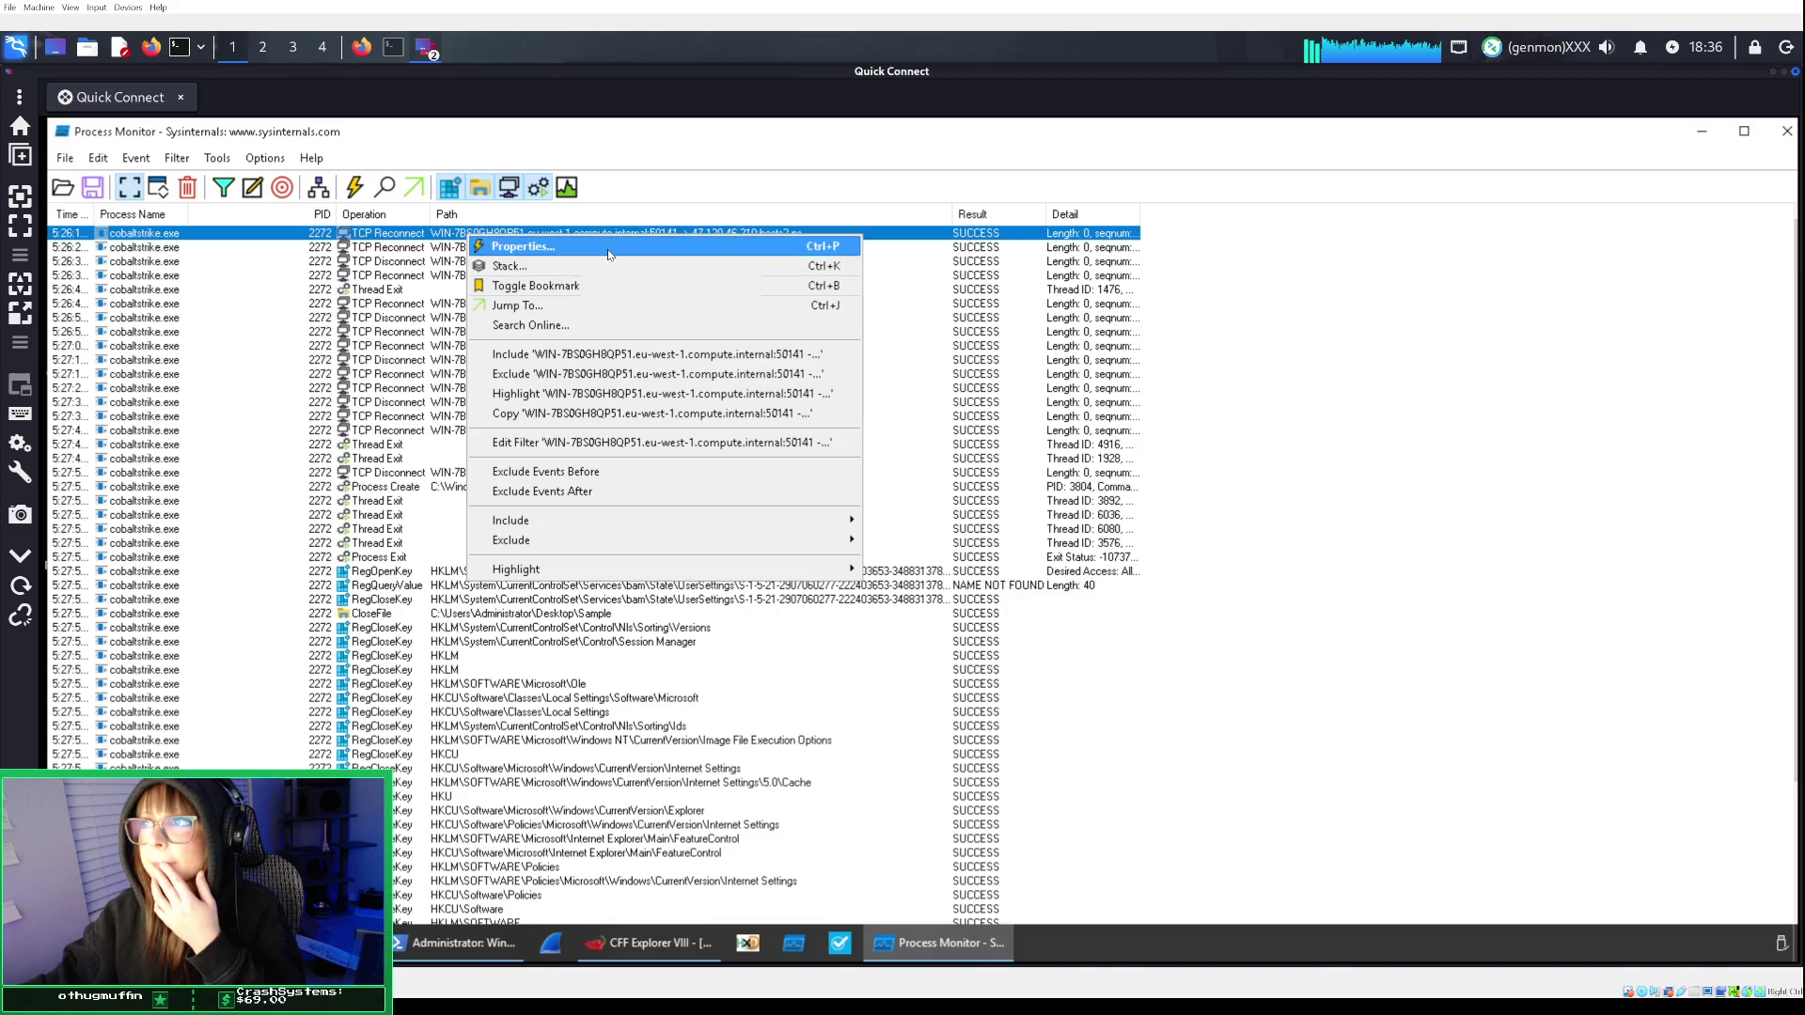
left_click(589, 267)
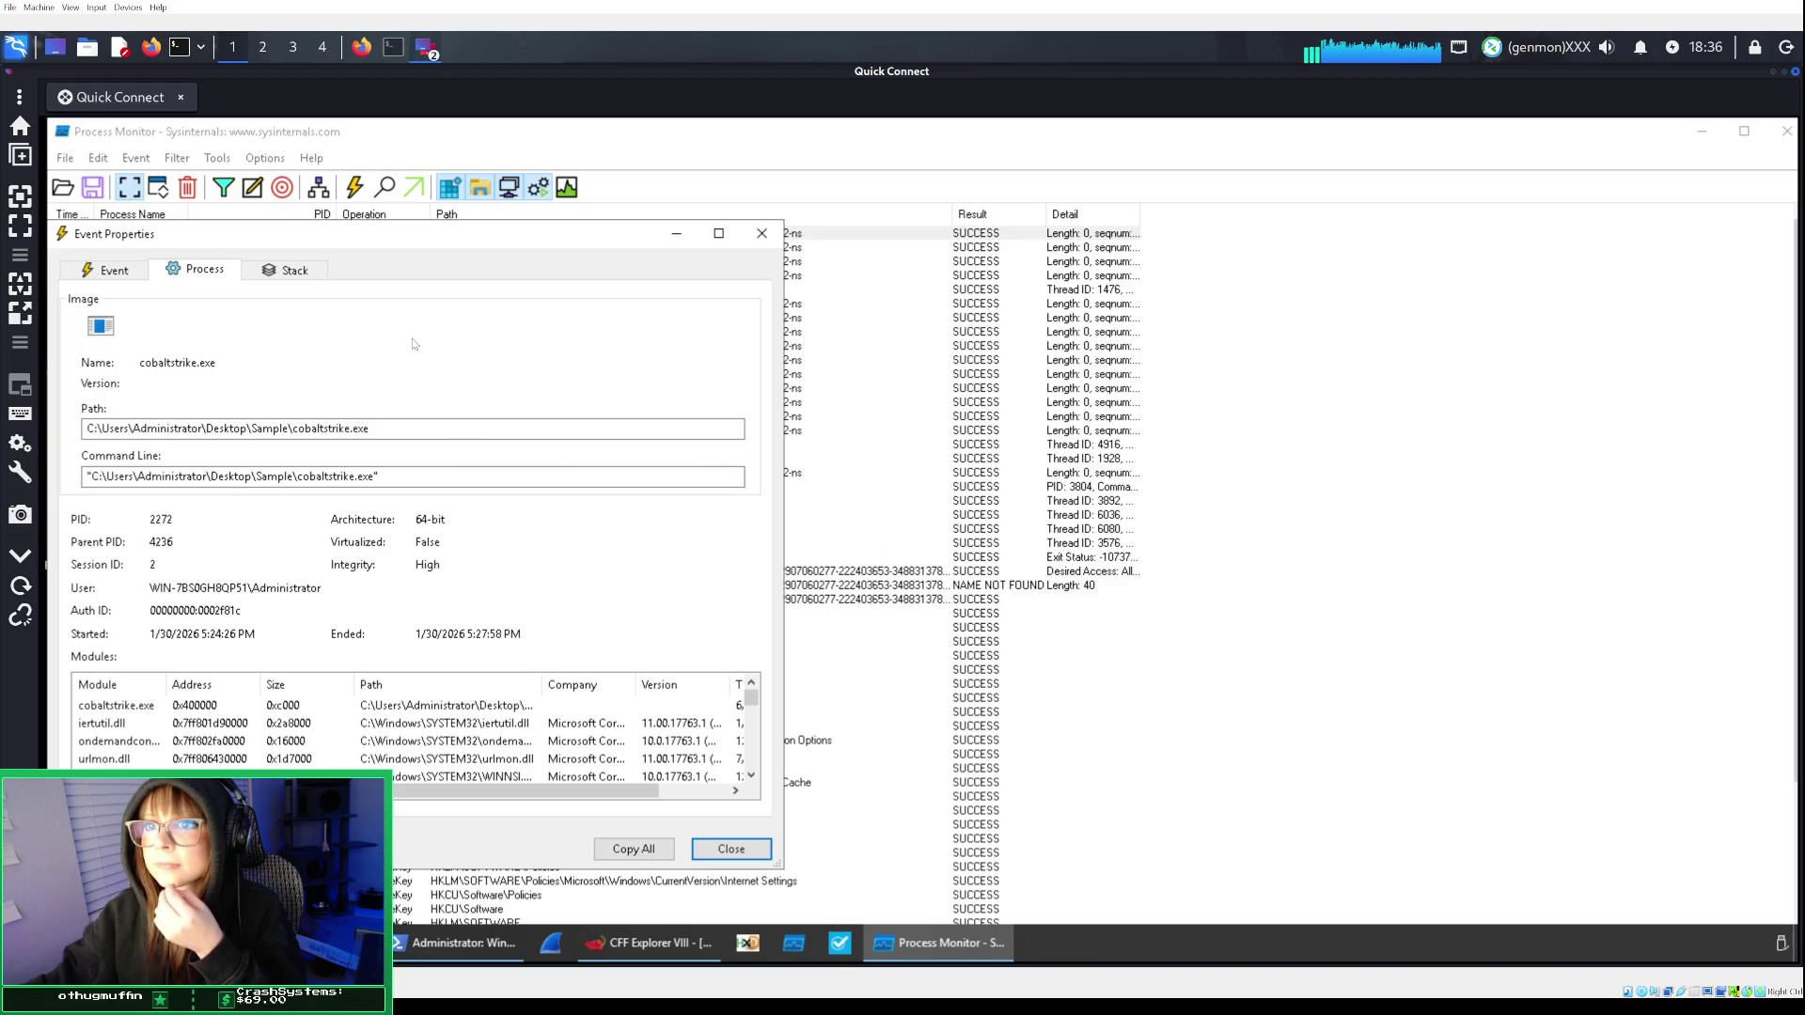
left_click(133, 274)
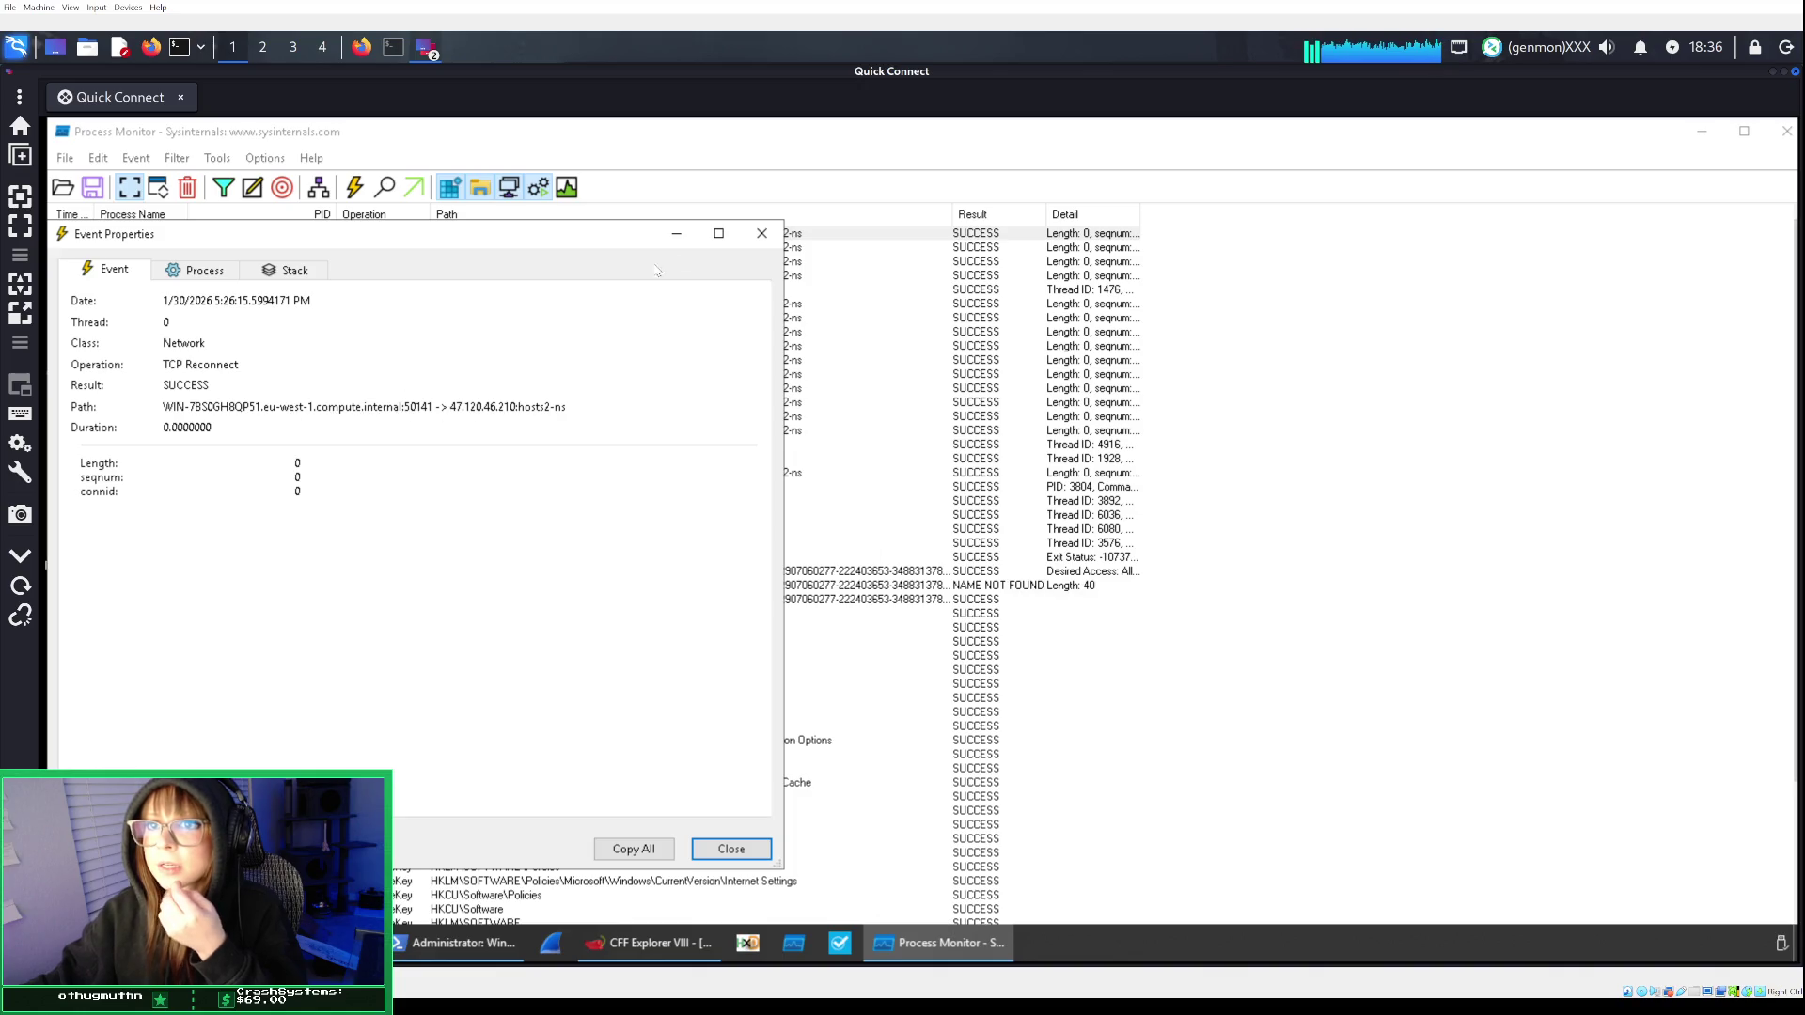
left_click(763, 235)
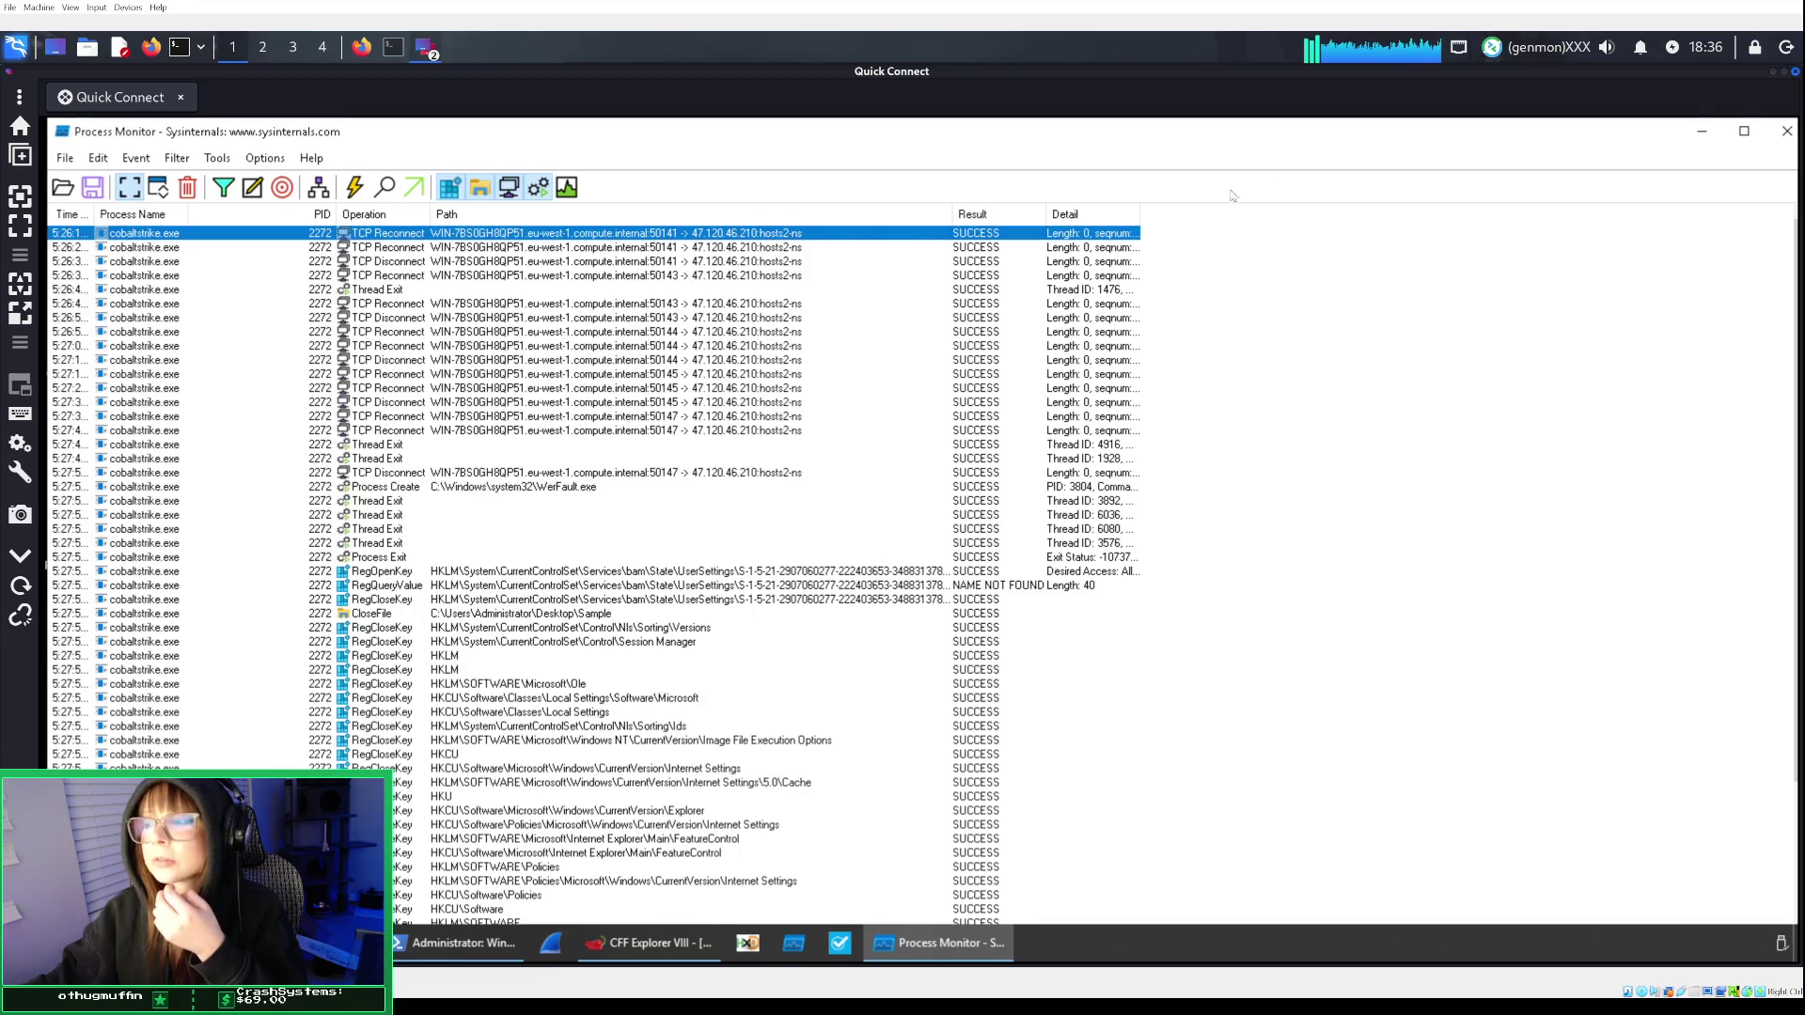
Swap Process Monitor for Process Explorer and scroll down to explorer.exe's branch with PID 5116.
left_click(1789, 133)
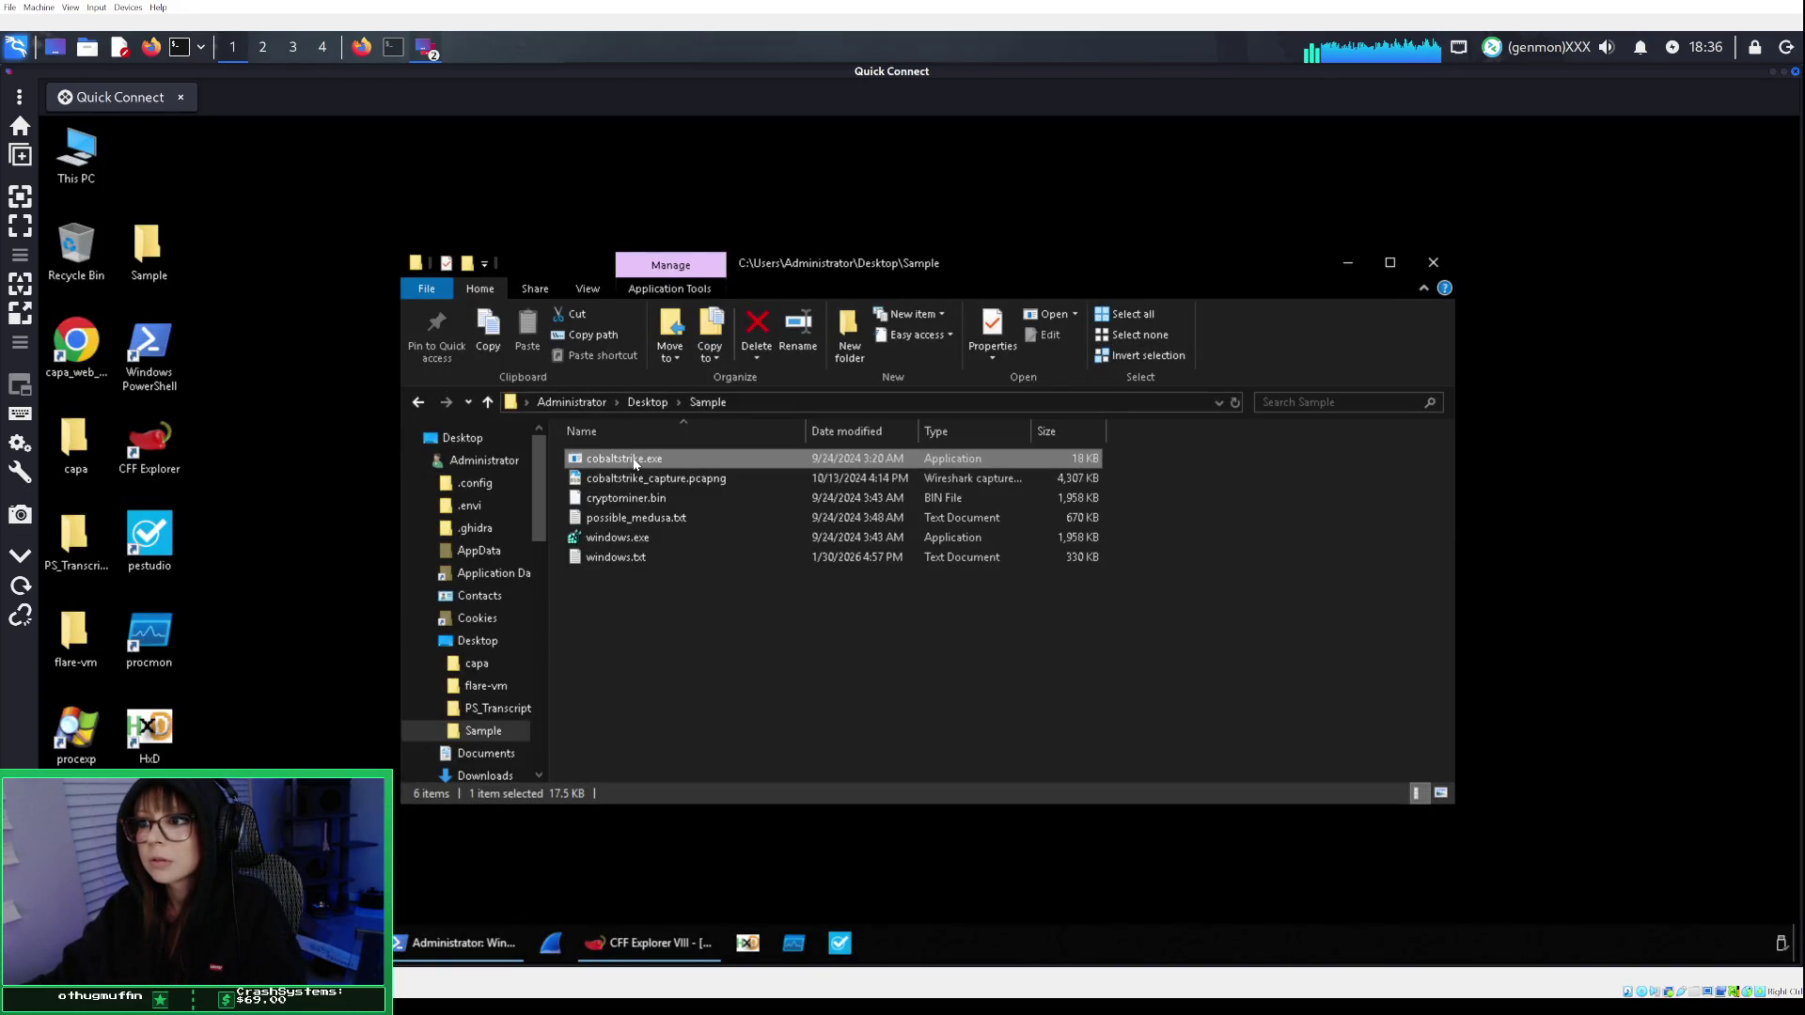
left_click(67, 733)
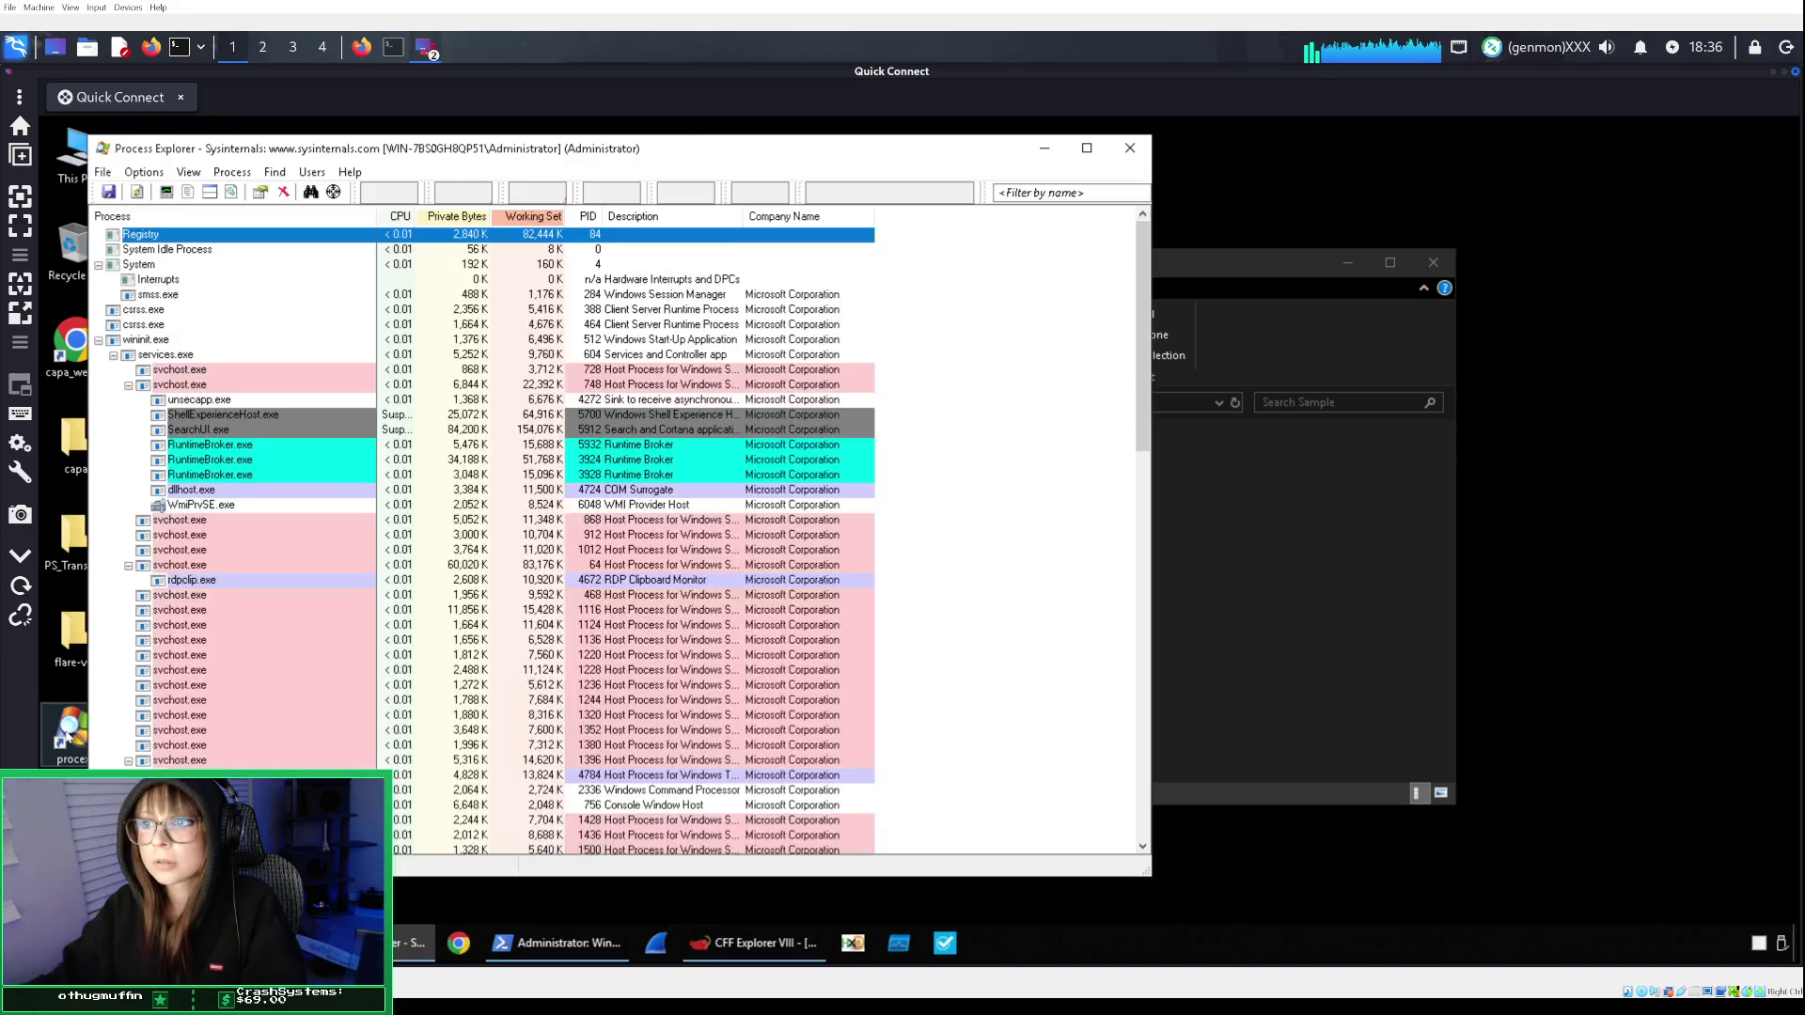
scroll(267, 745, "down", 3)
scroll(267, 745, "down", 13)
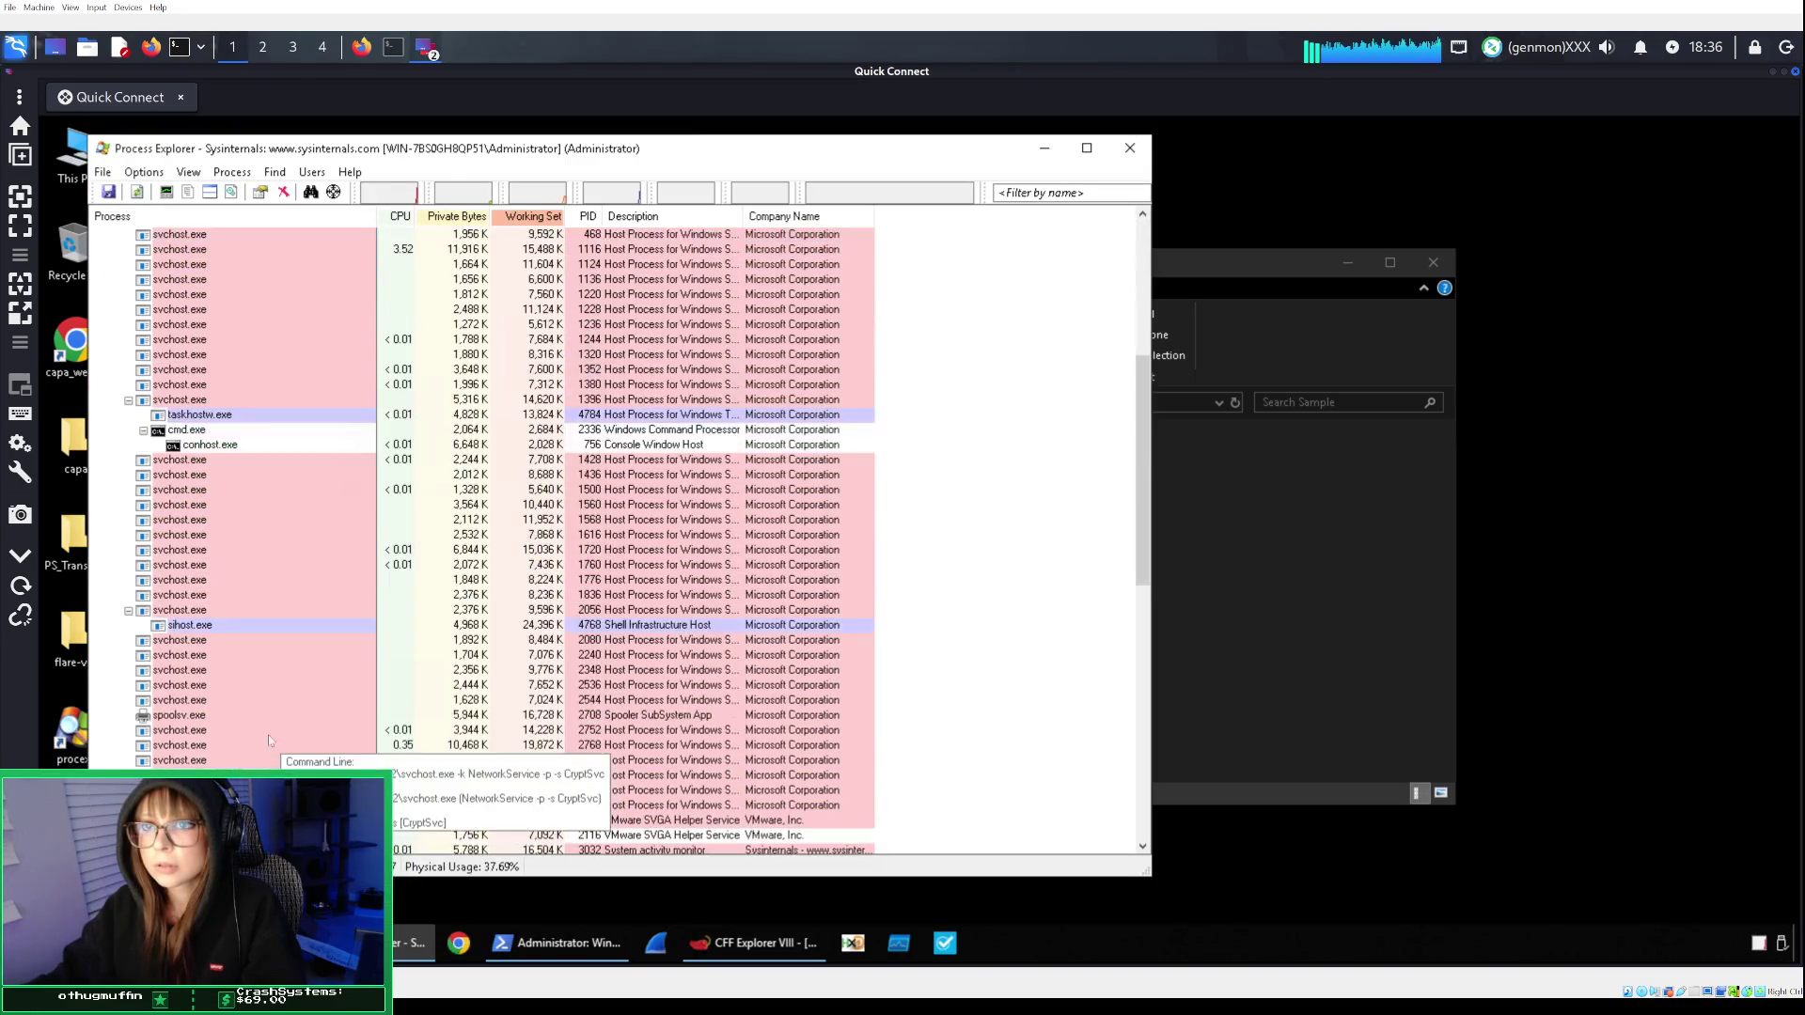
scroll(1106, 742, "down", 5)
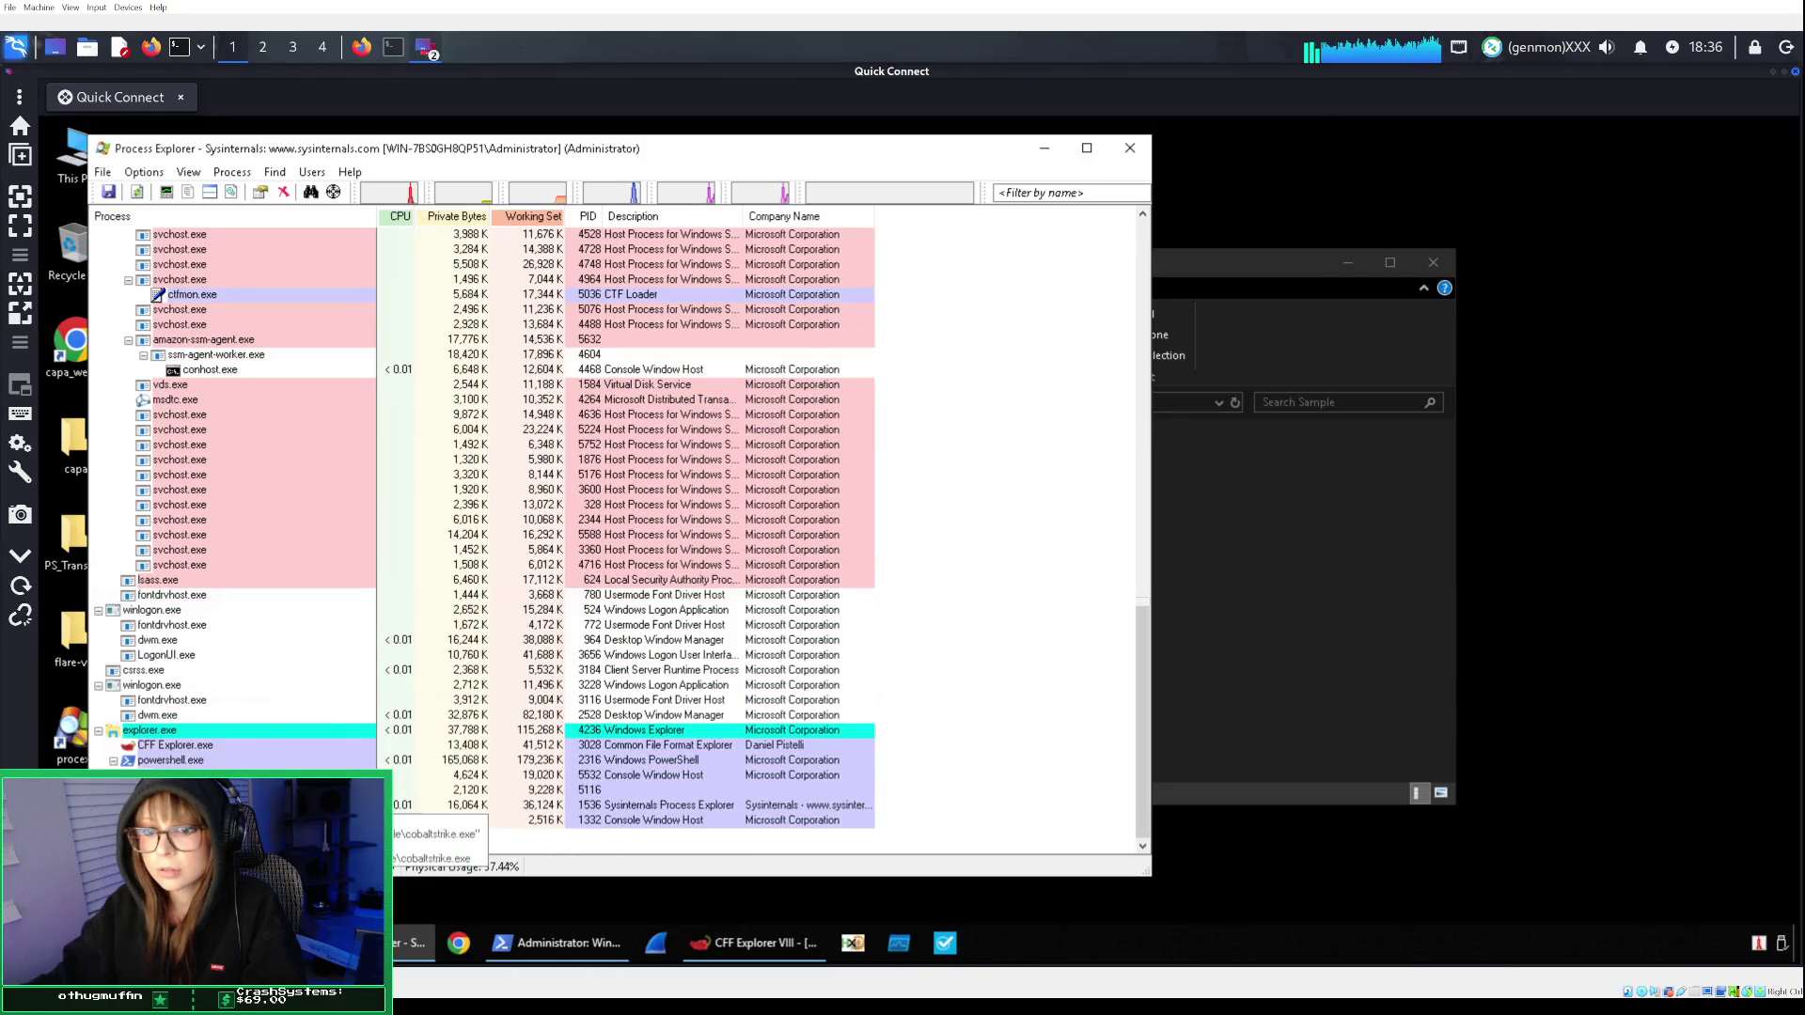
right_click(193, 788)
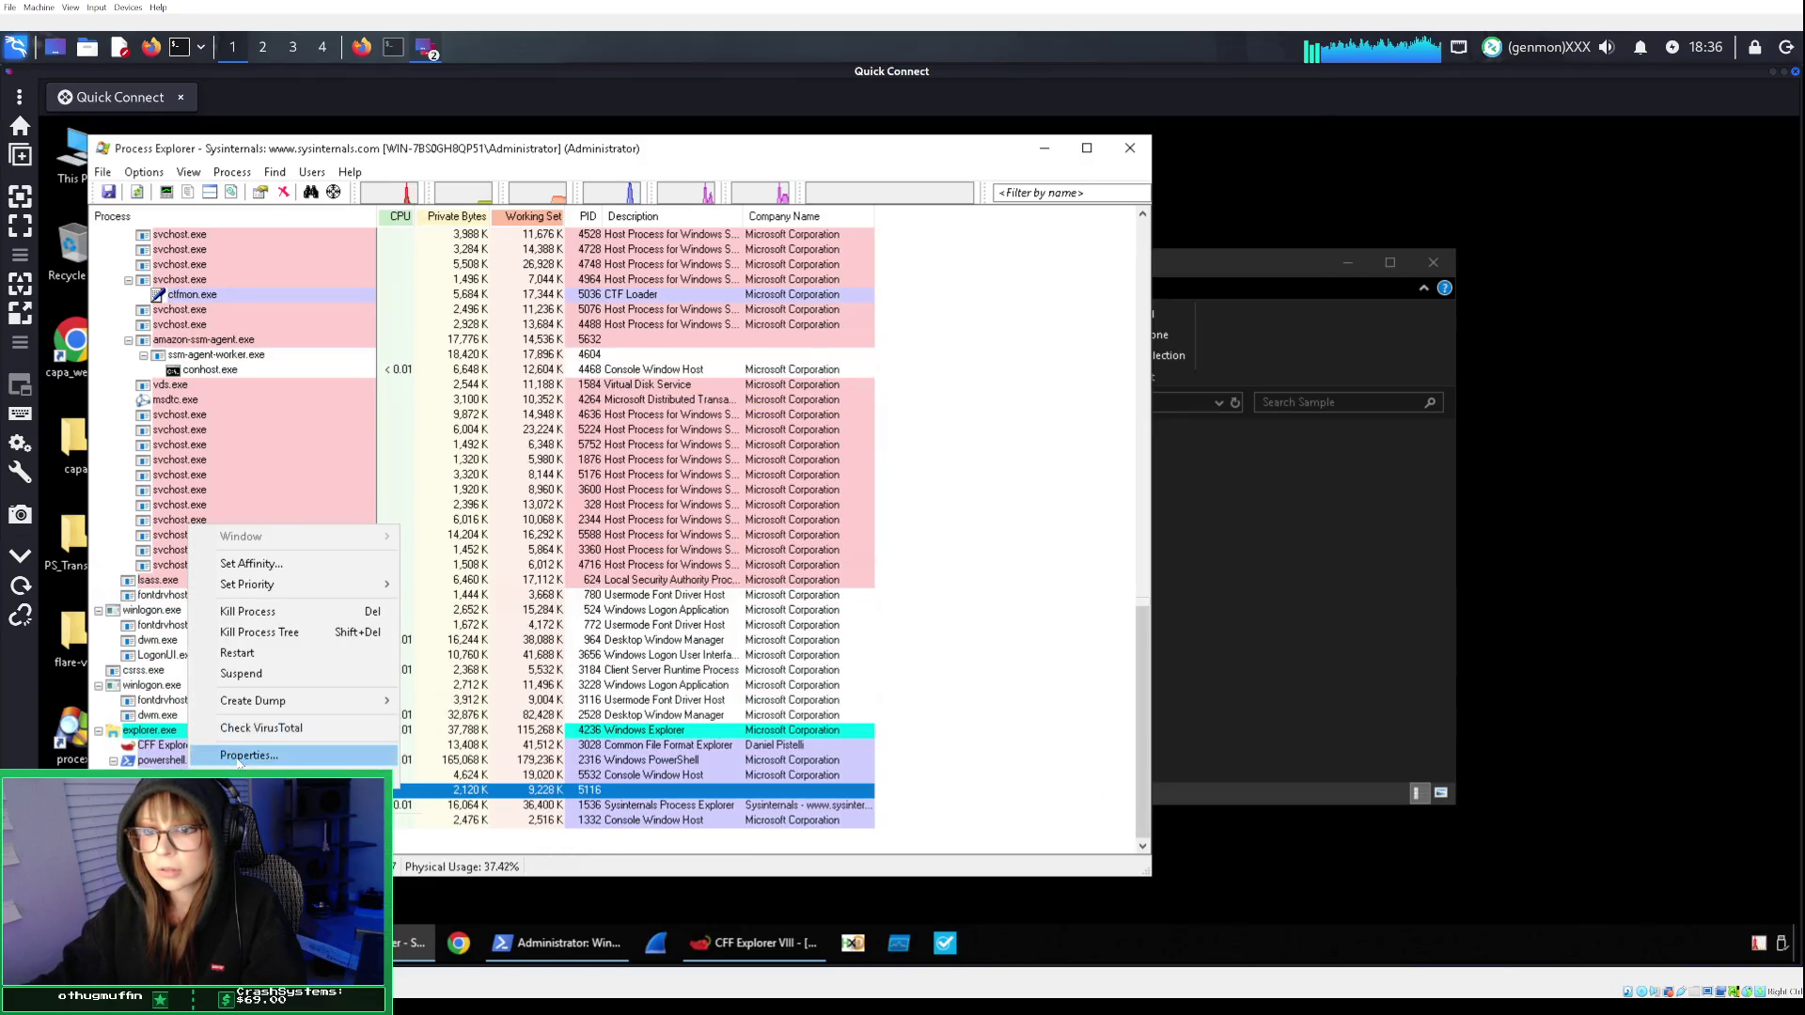
left_click(240, 755)
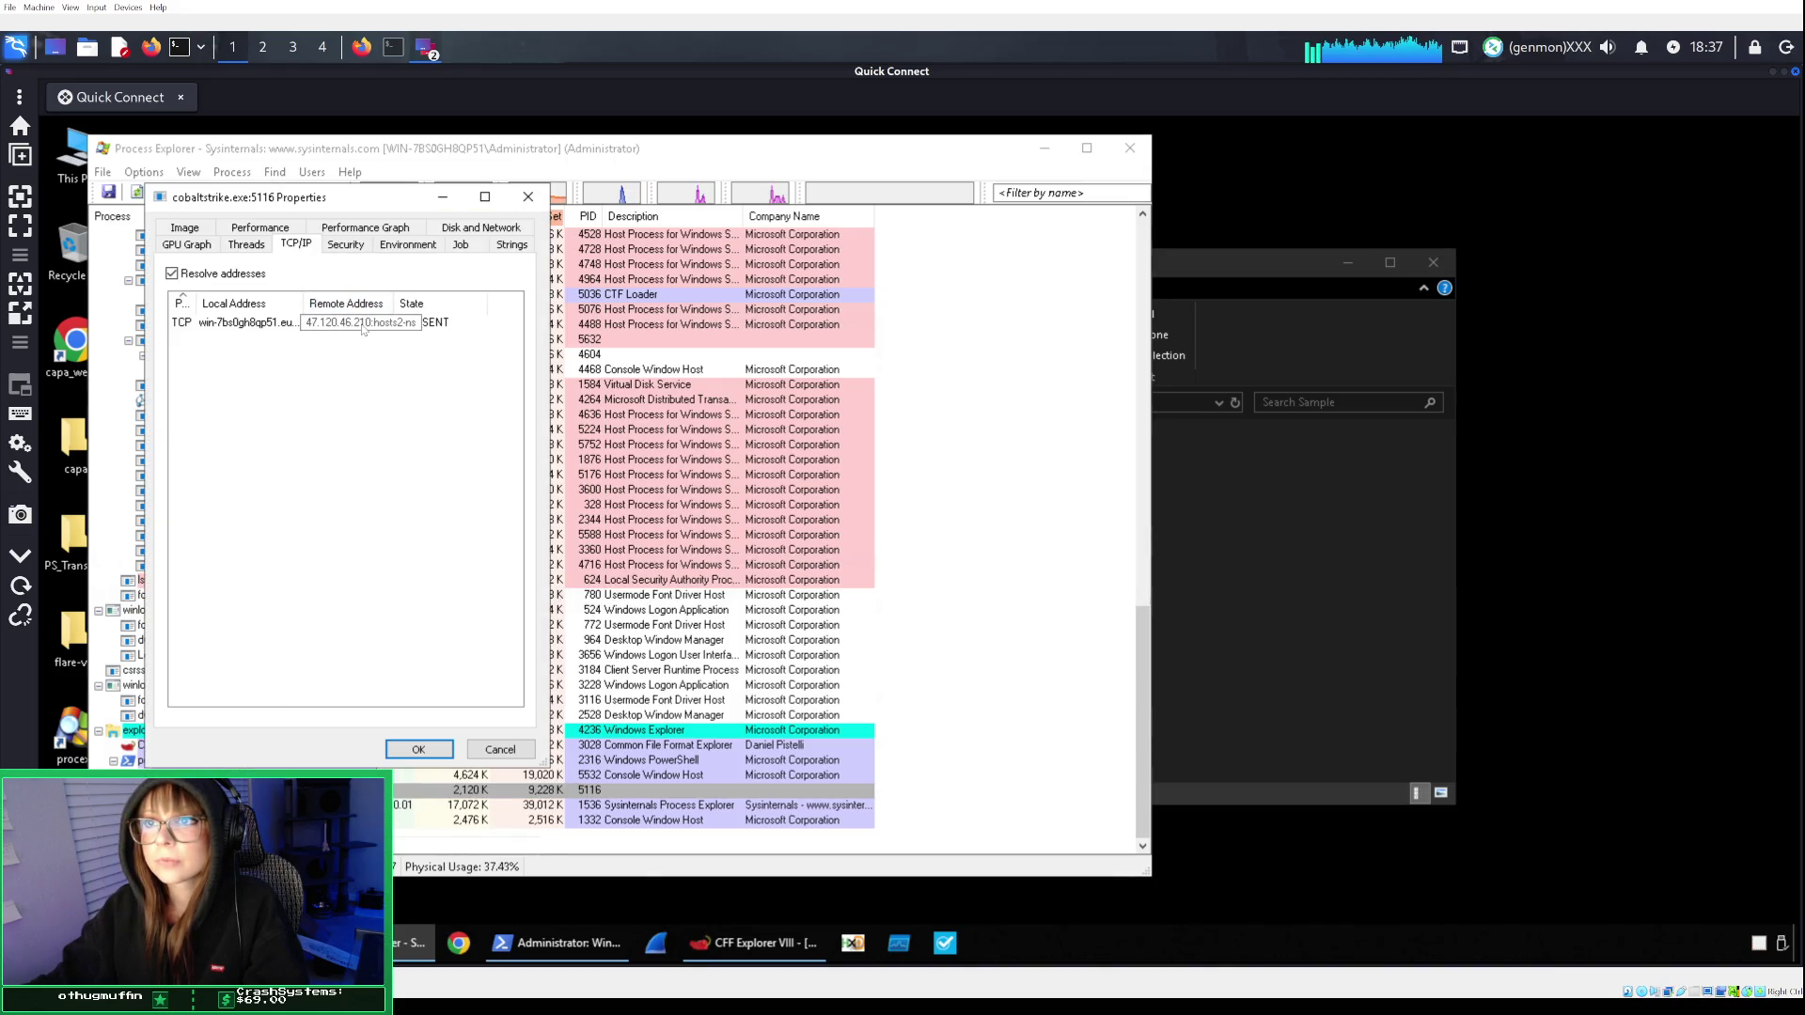
left_click(346, 245)
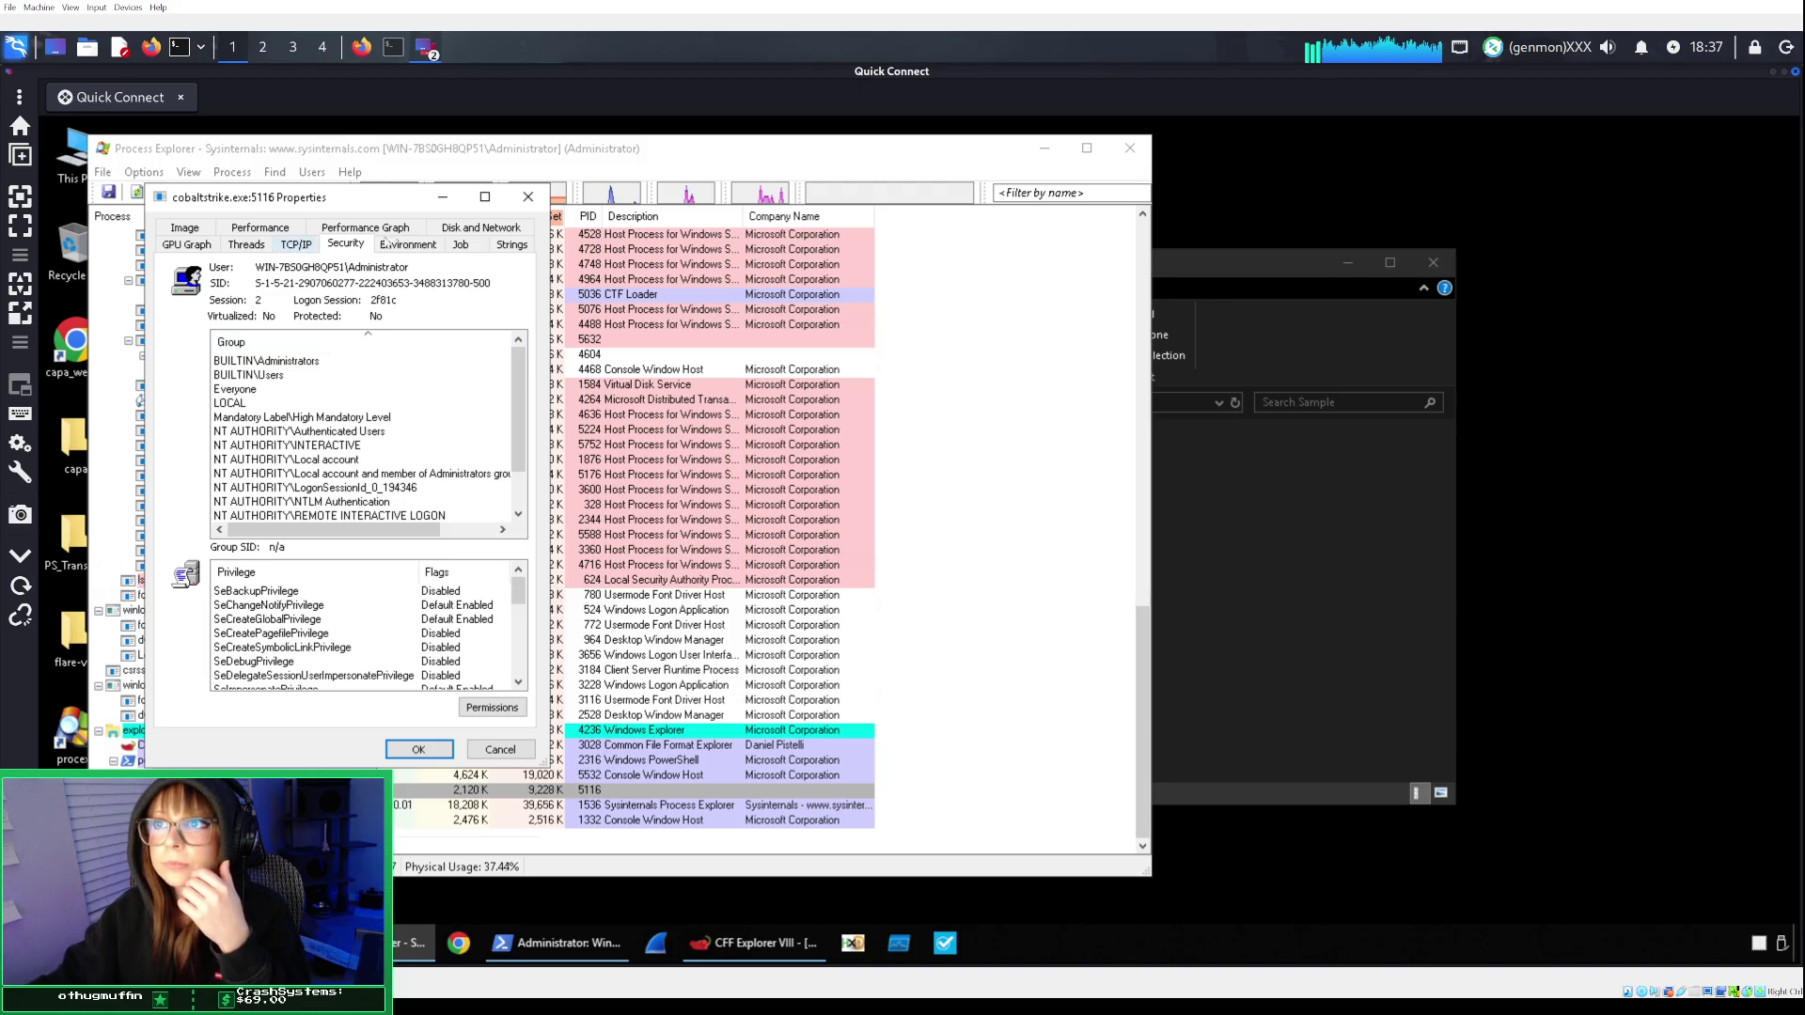
left_click(246, 244)
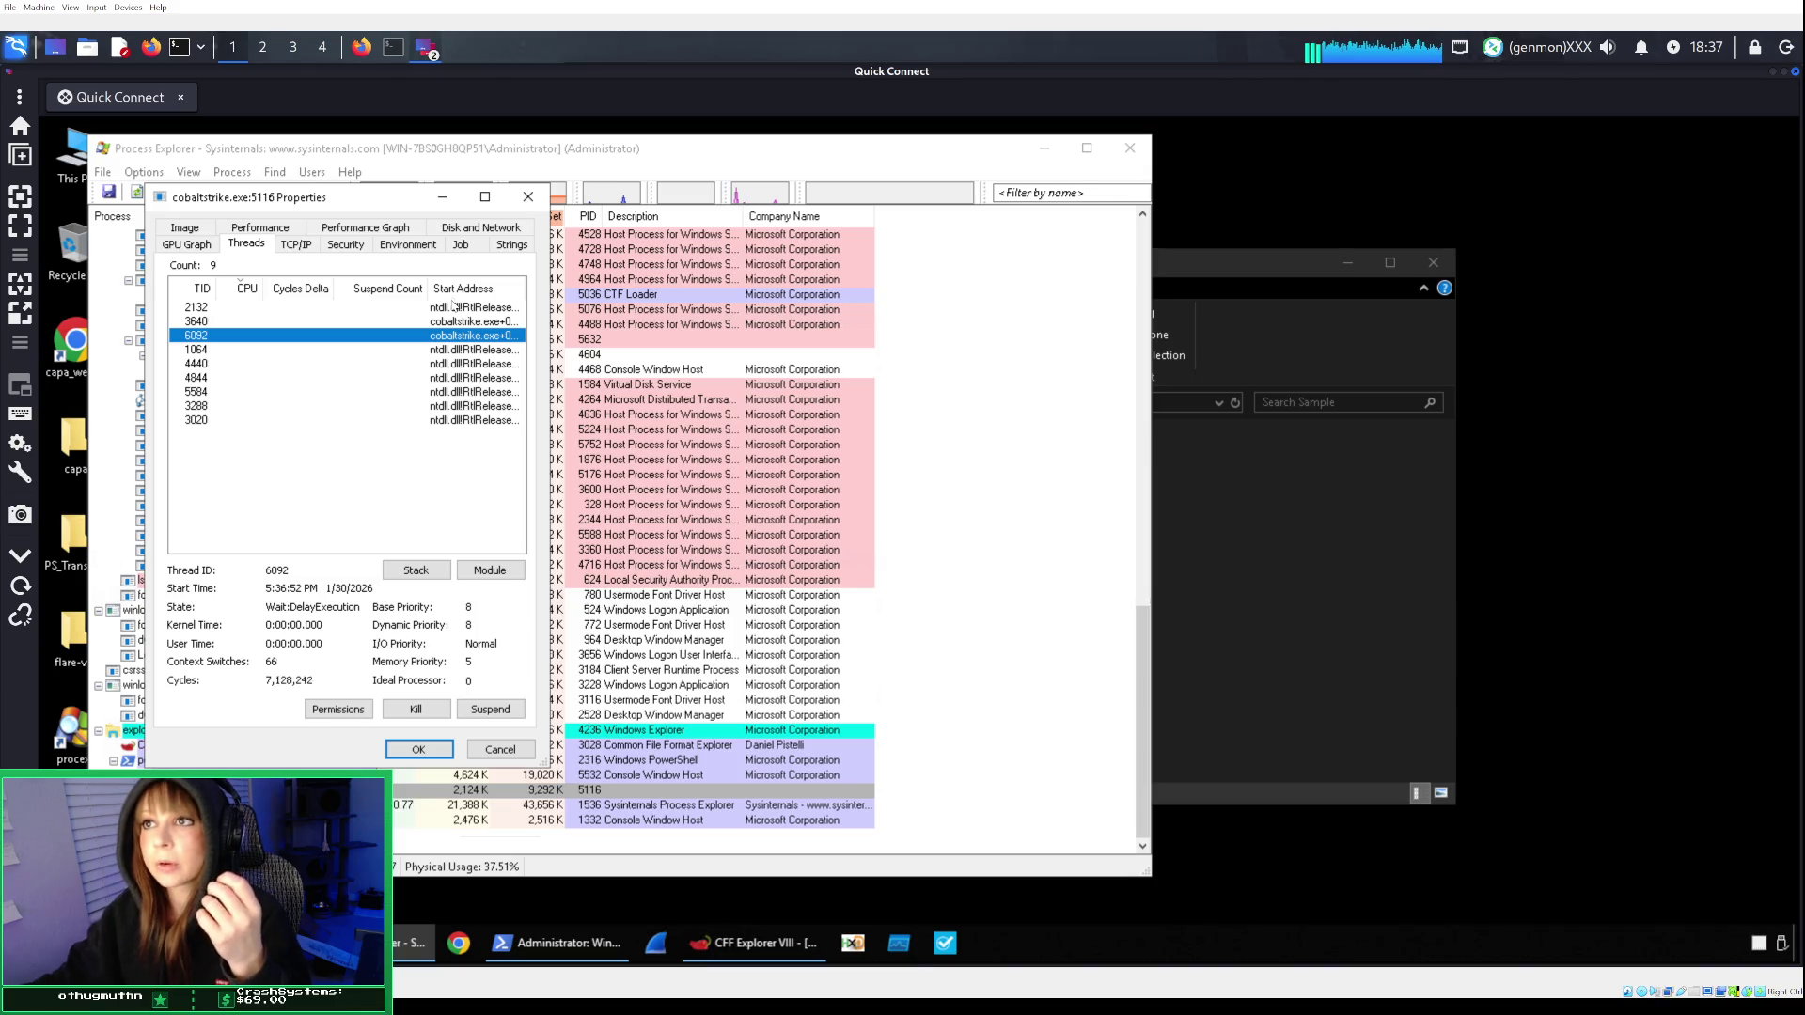
left_click(476, 229)
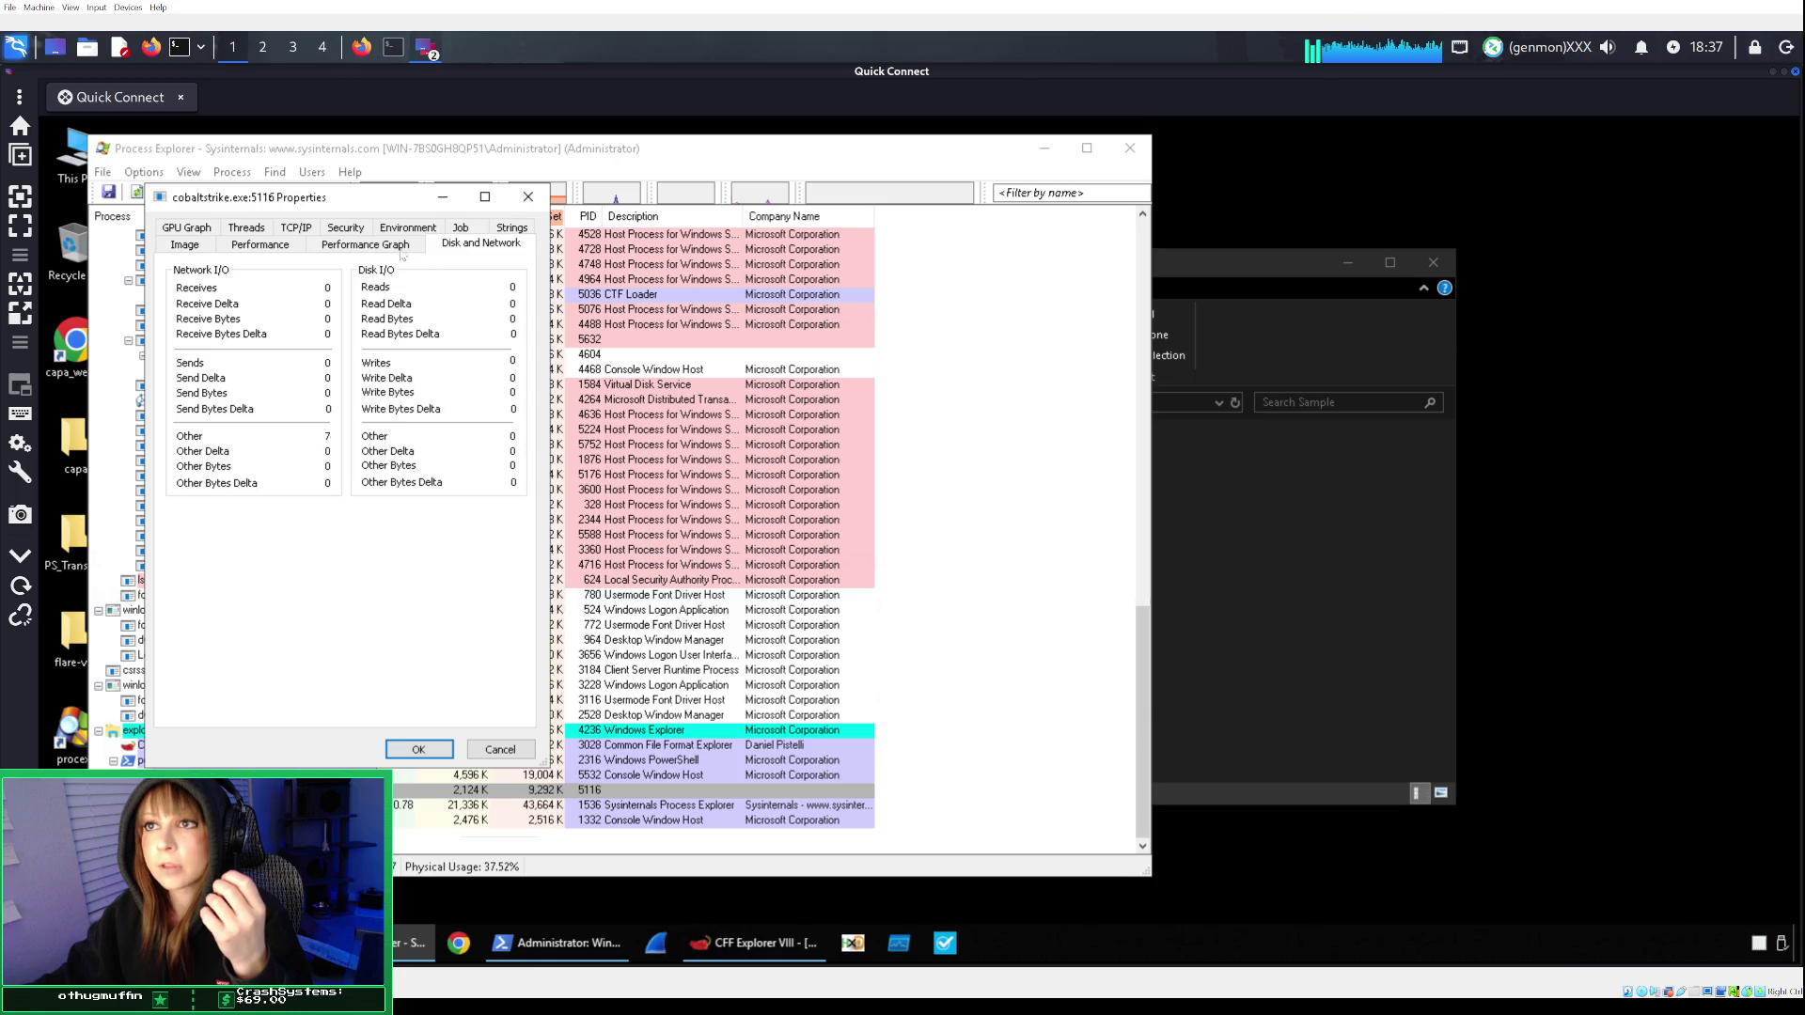
left_click(395, 229)
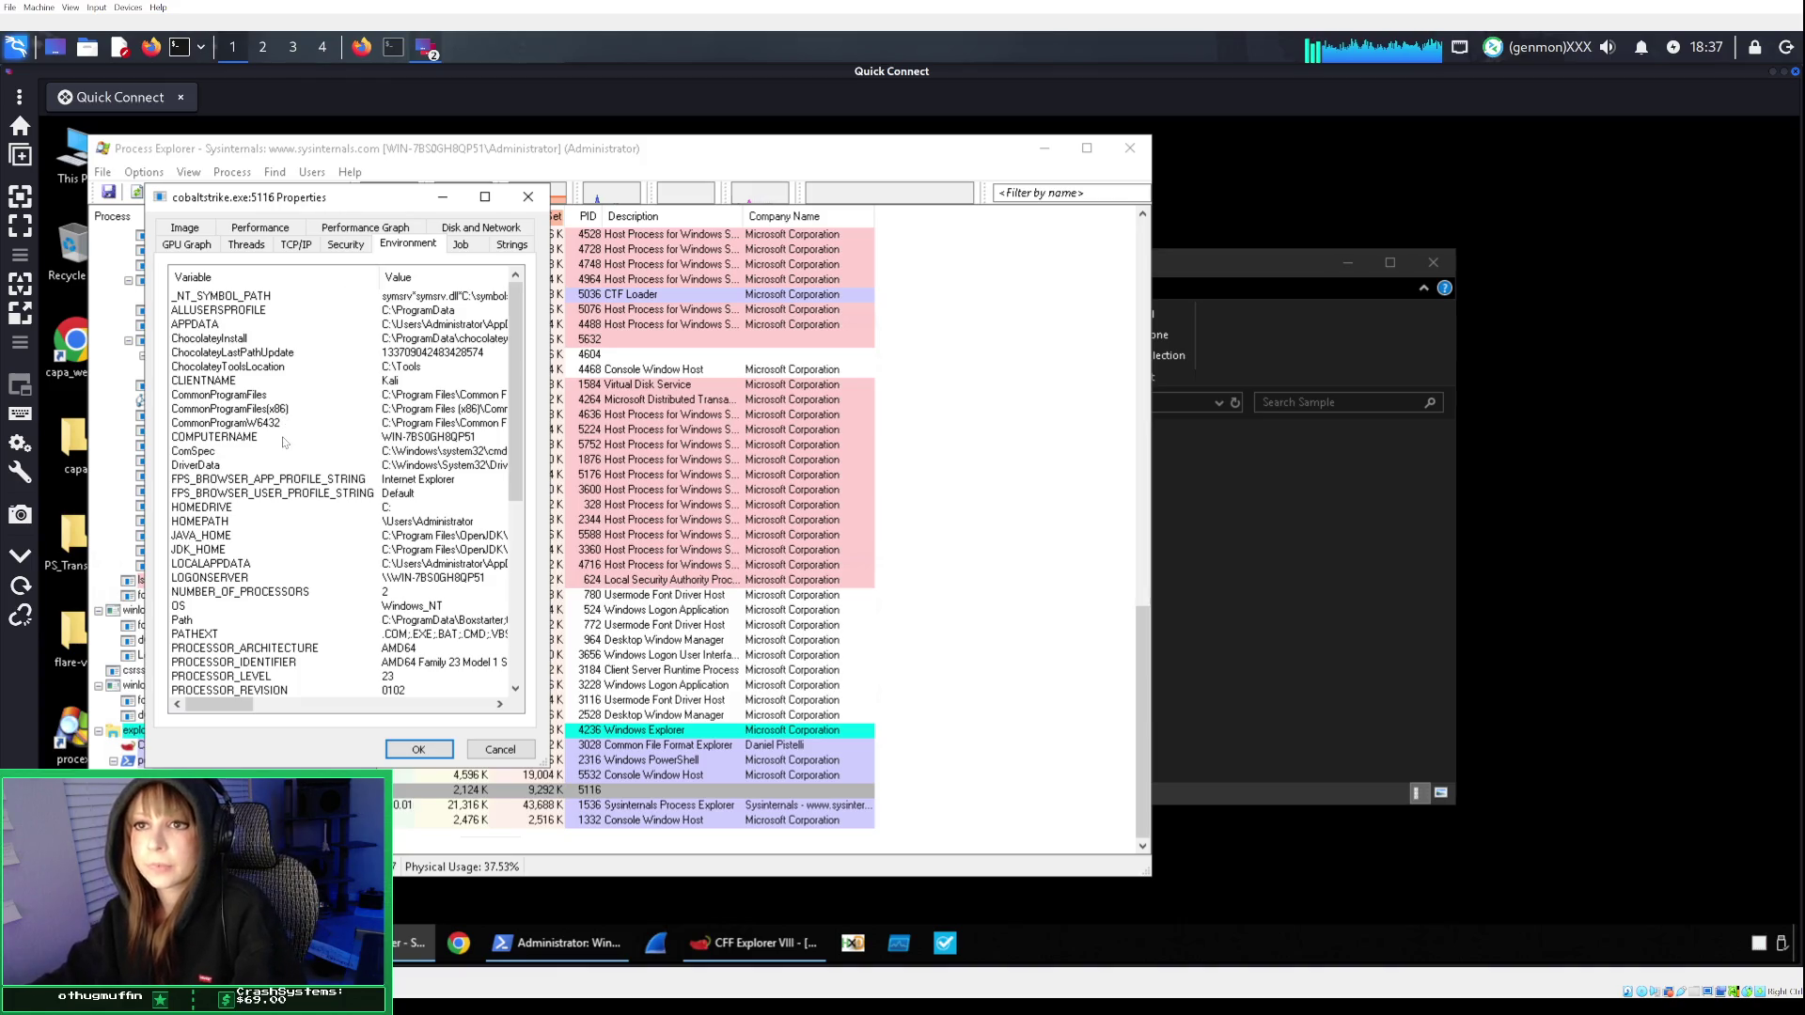
left_click_drag(515, 376, 529, 699)
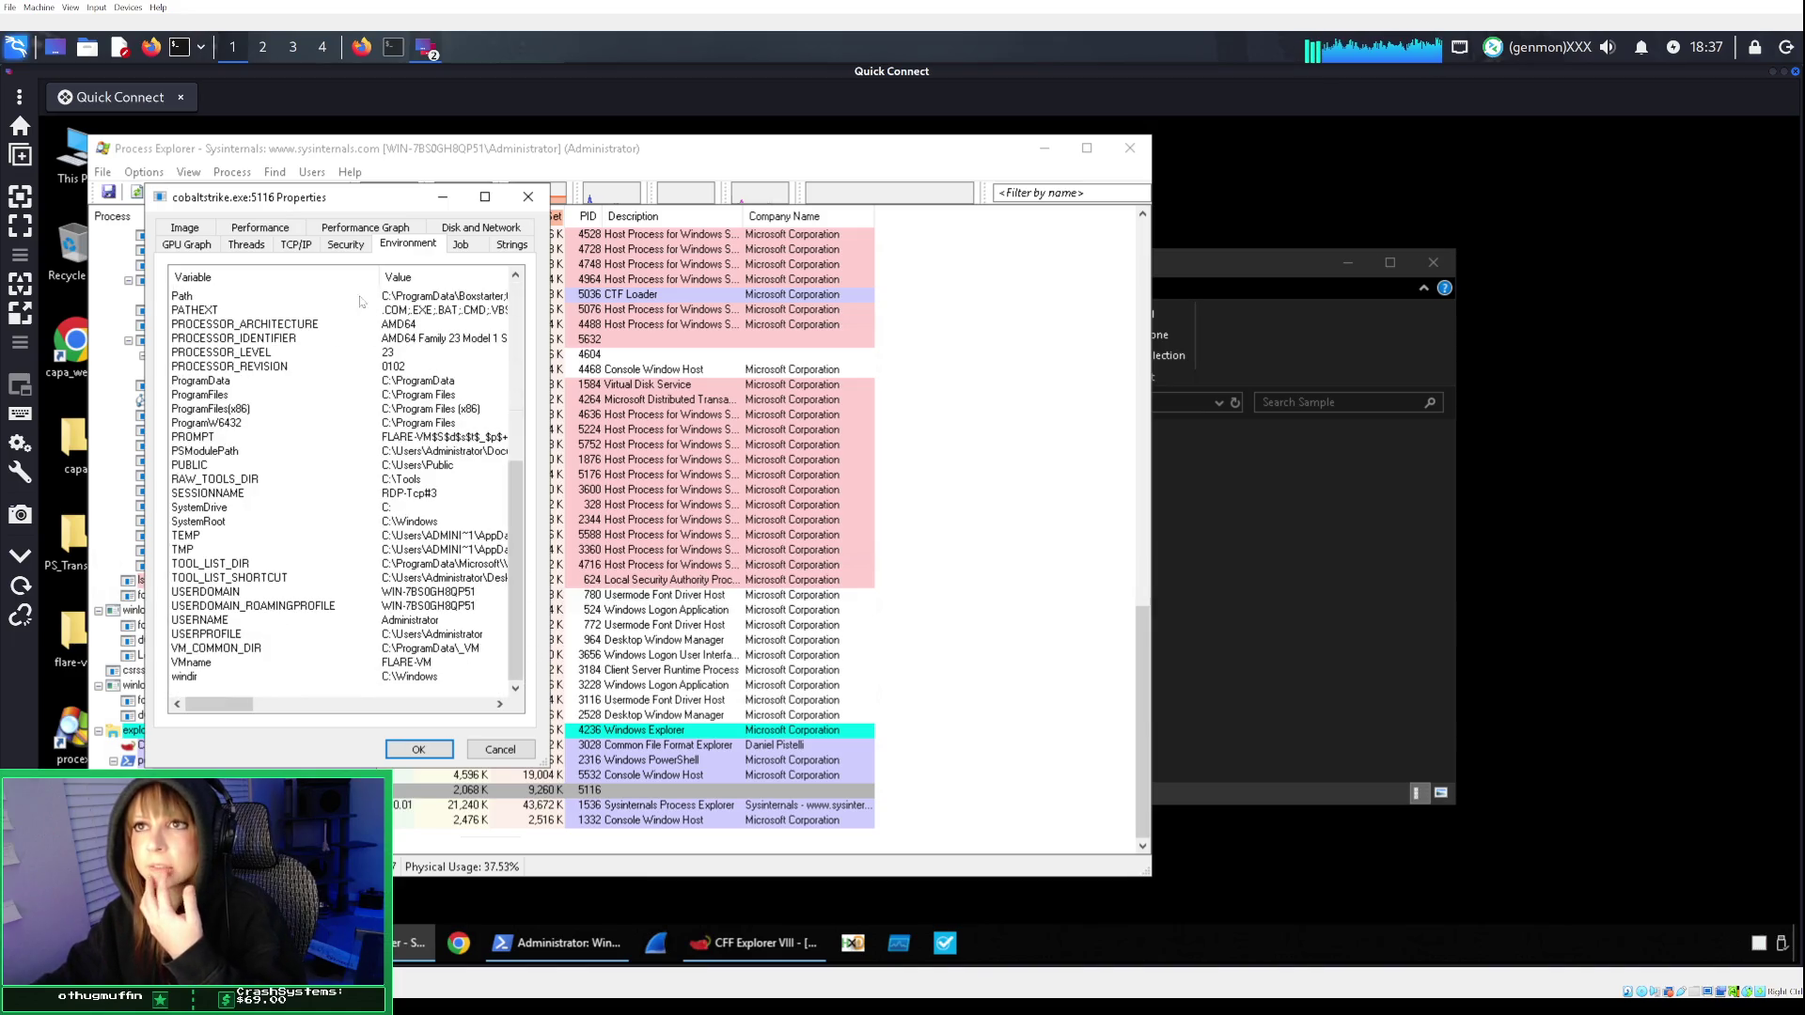
left_click(266, 228)
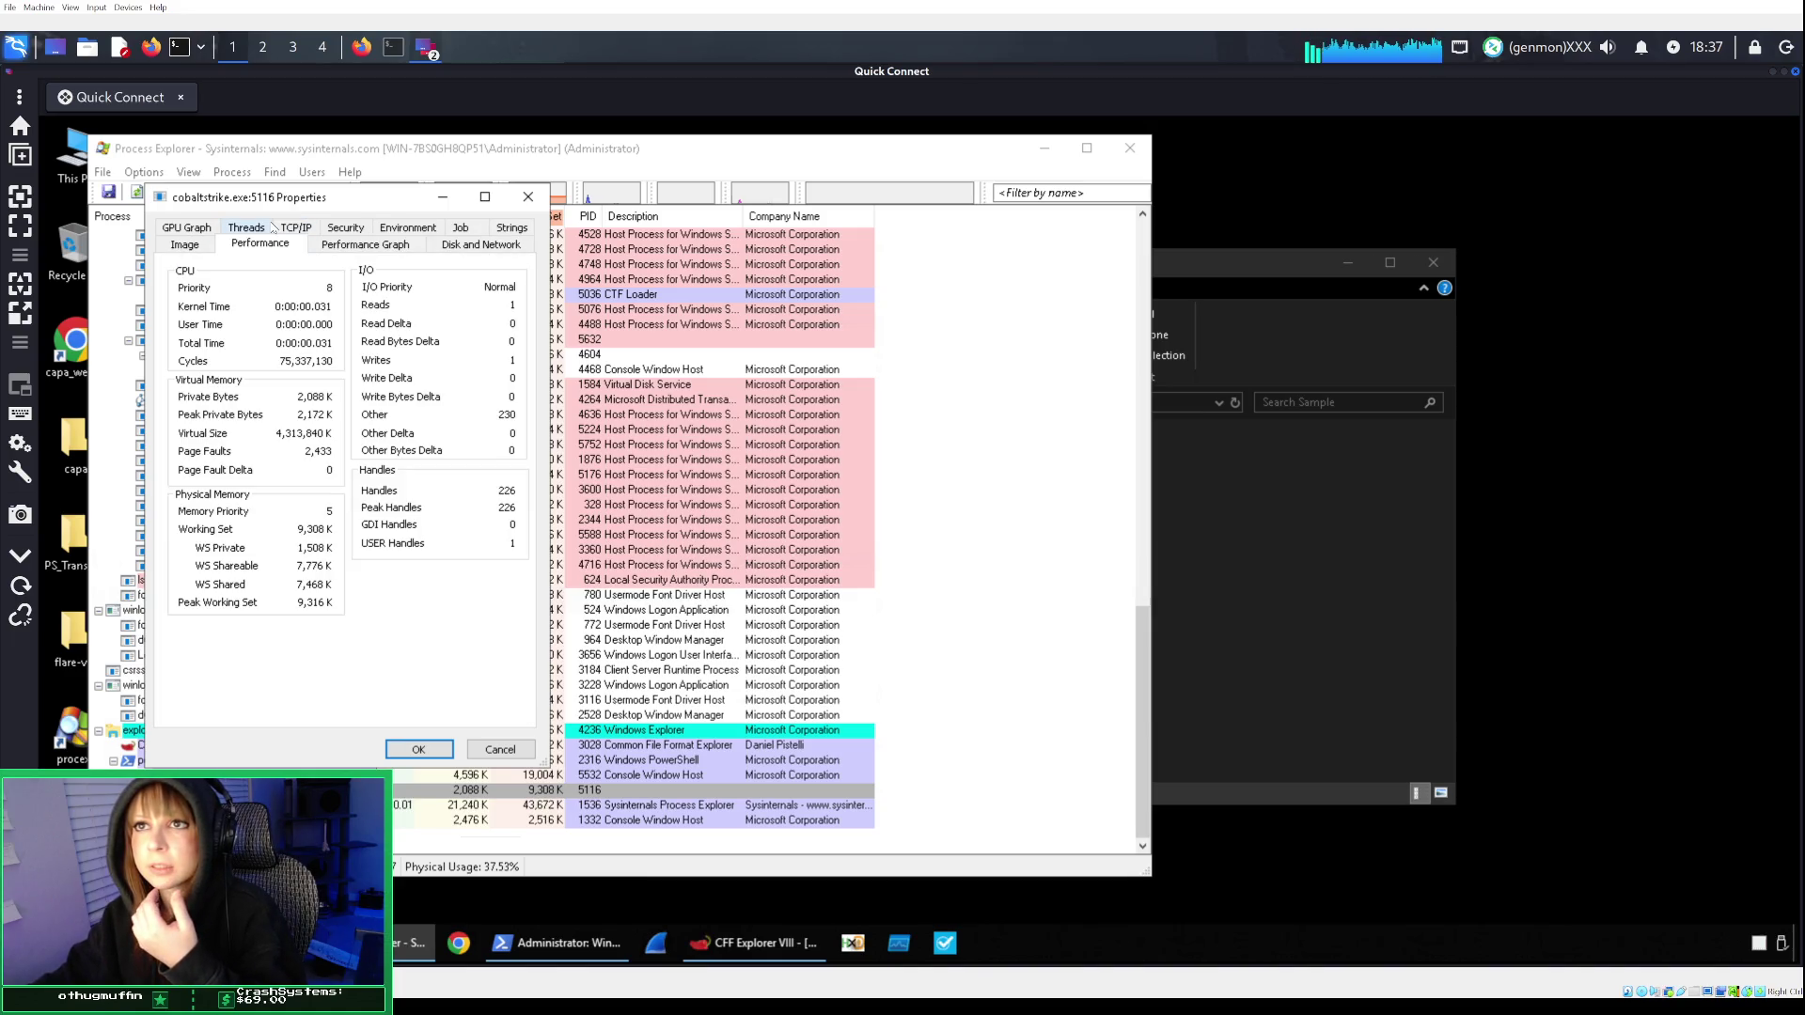
left_click(207, 228)
left_click(263, 247)
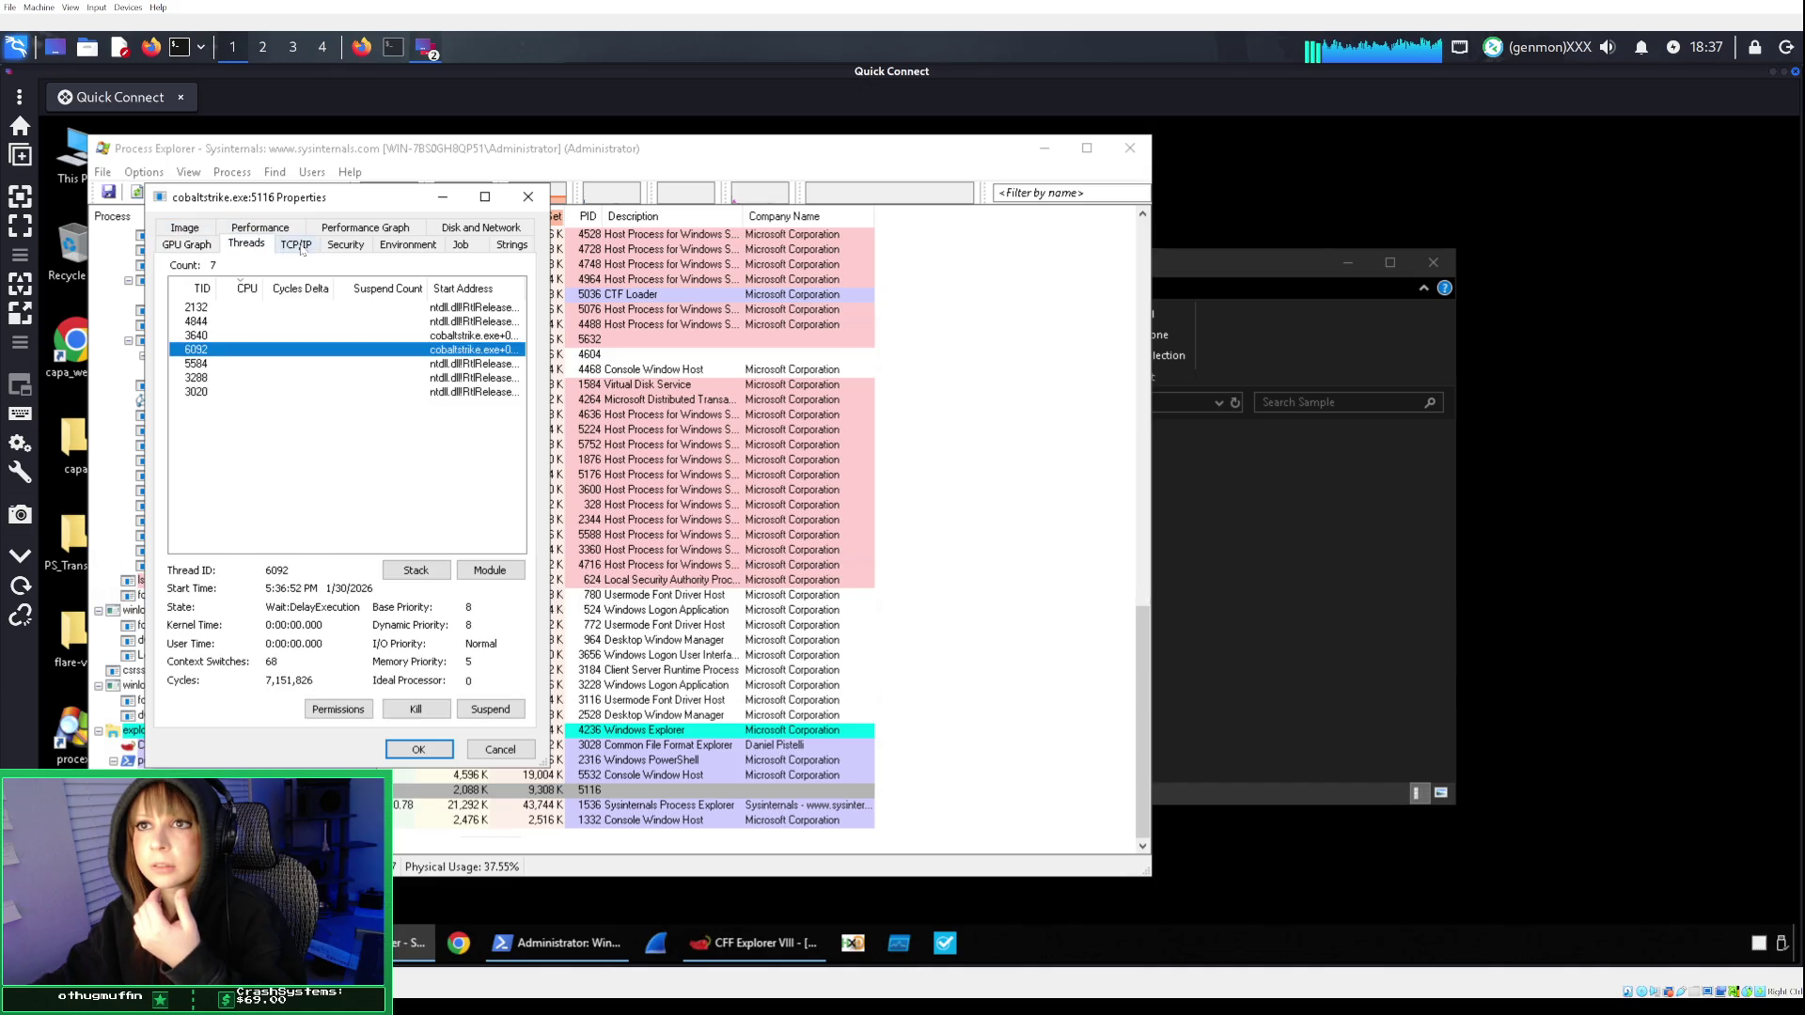
left_click(301, 246)
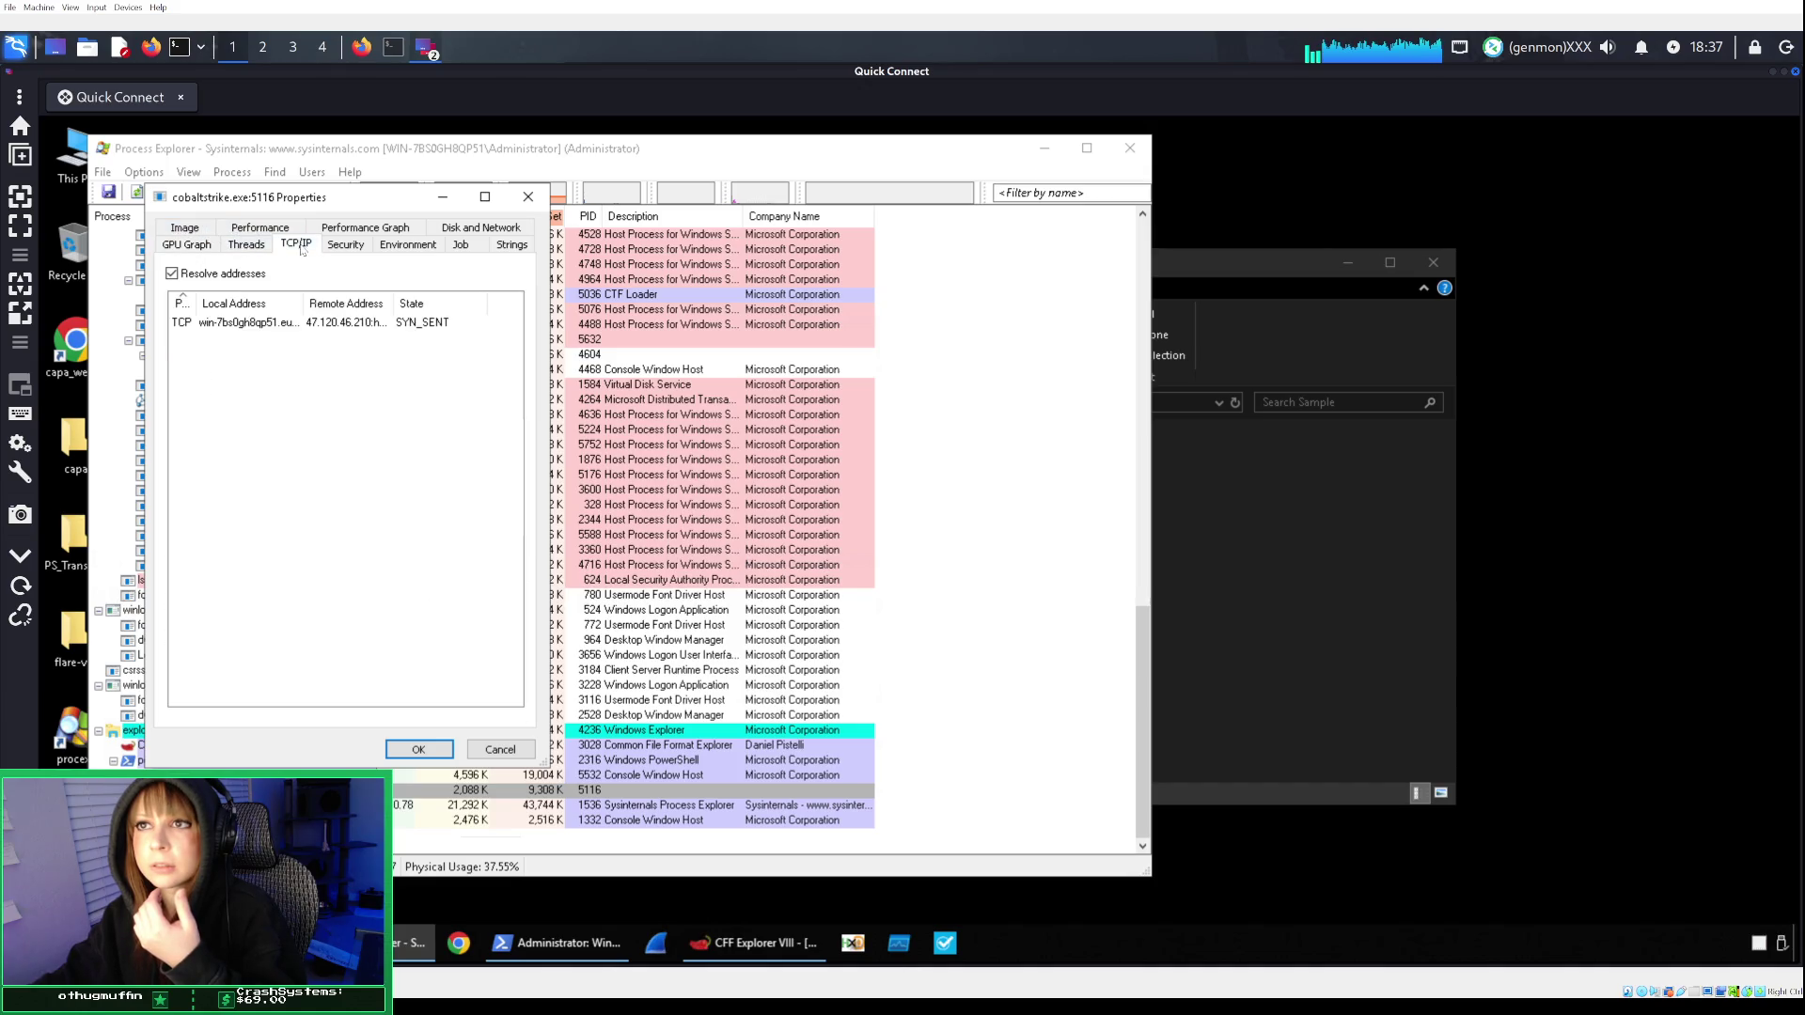
double_click(331, 324)
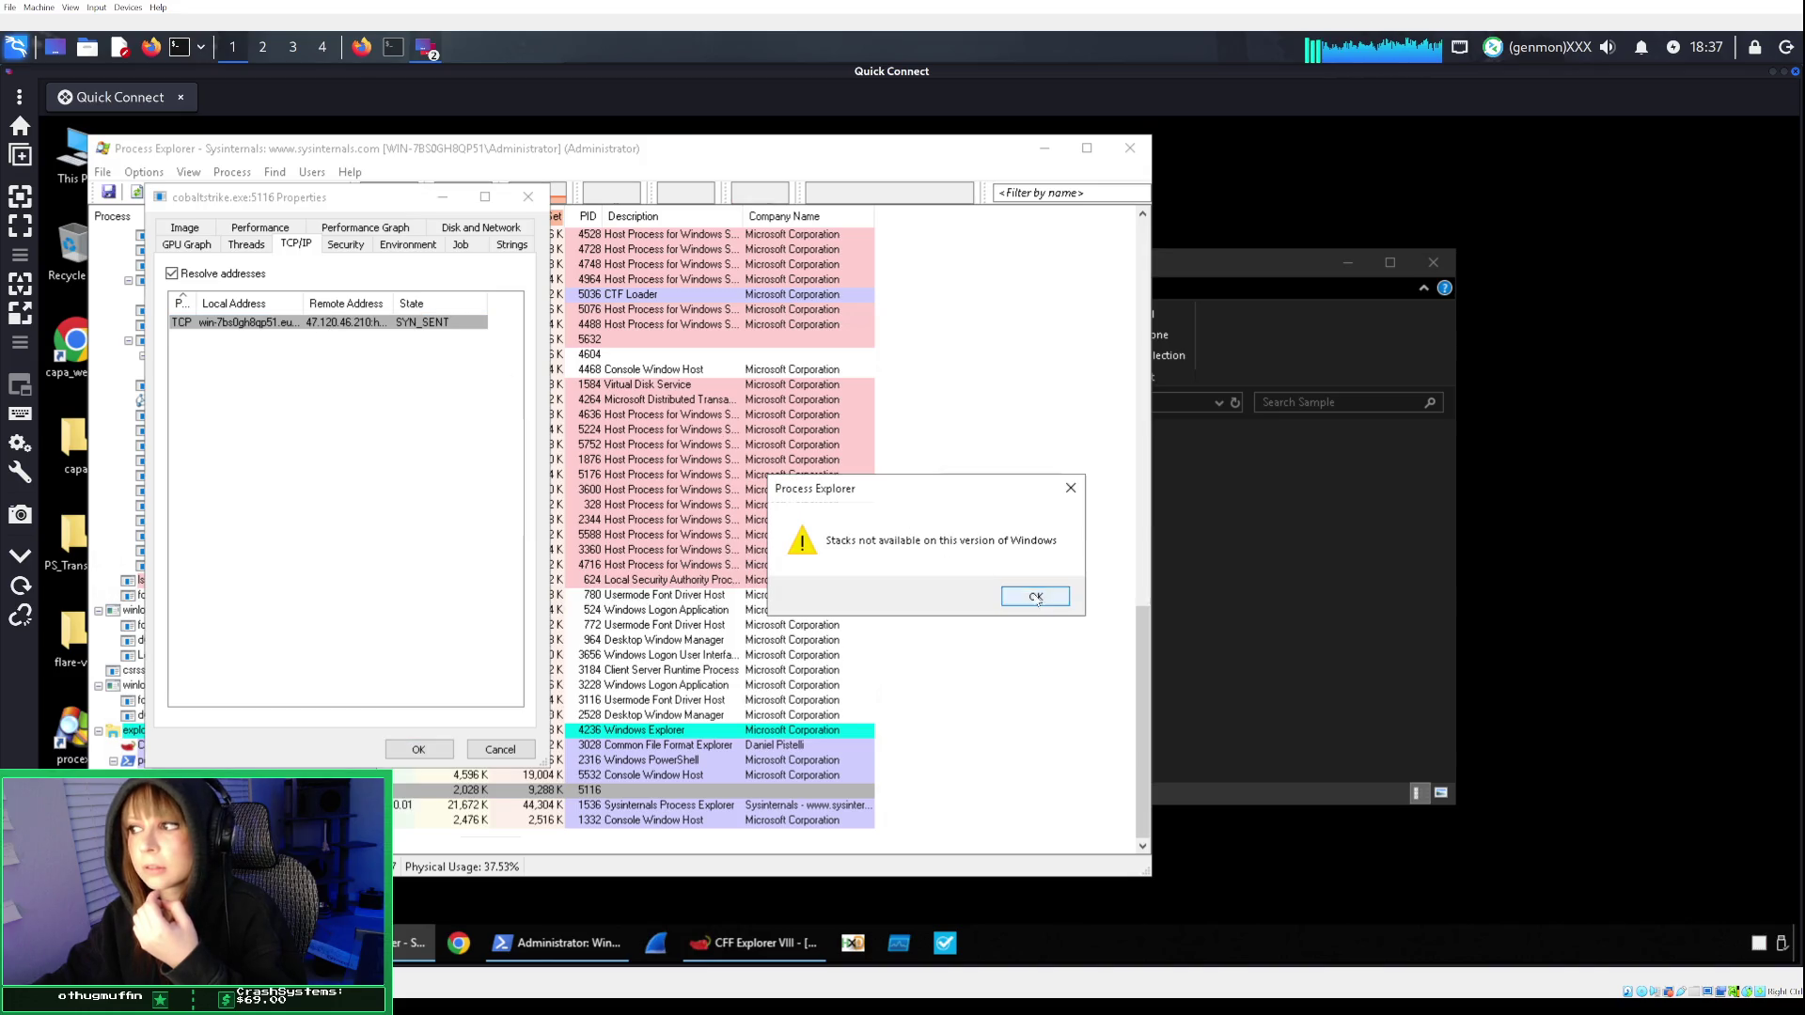
left_click(1035, 598)
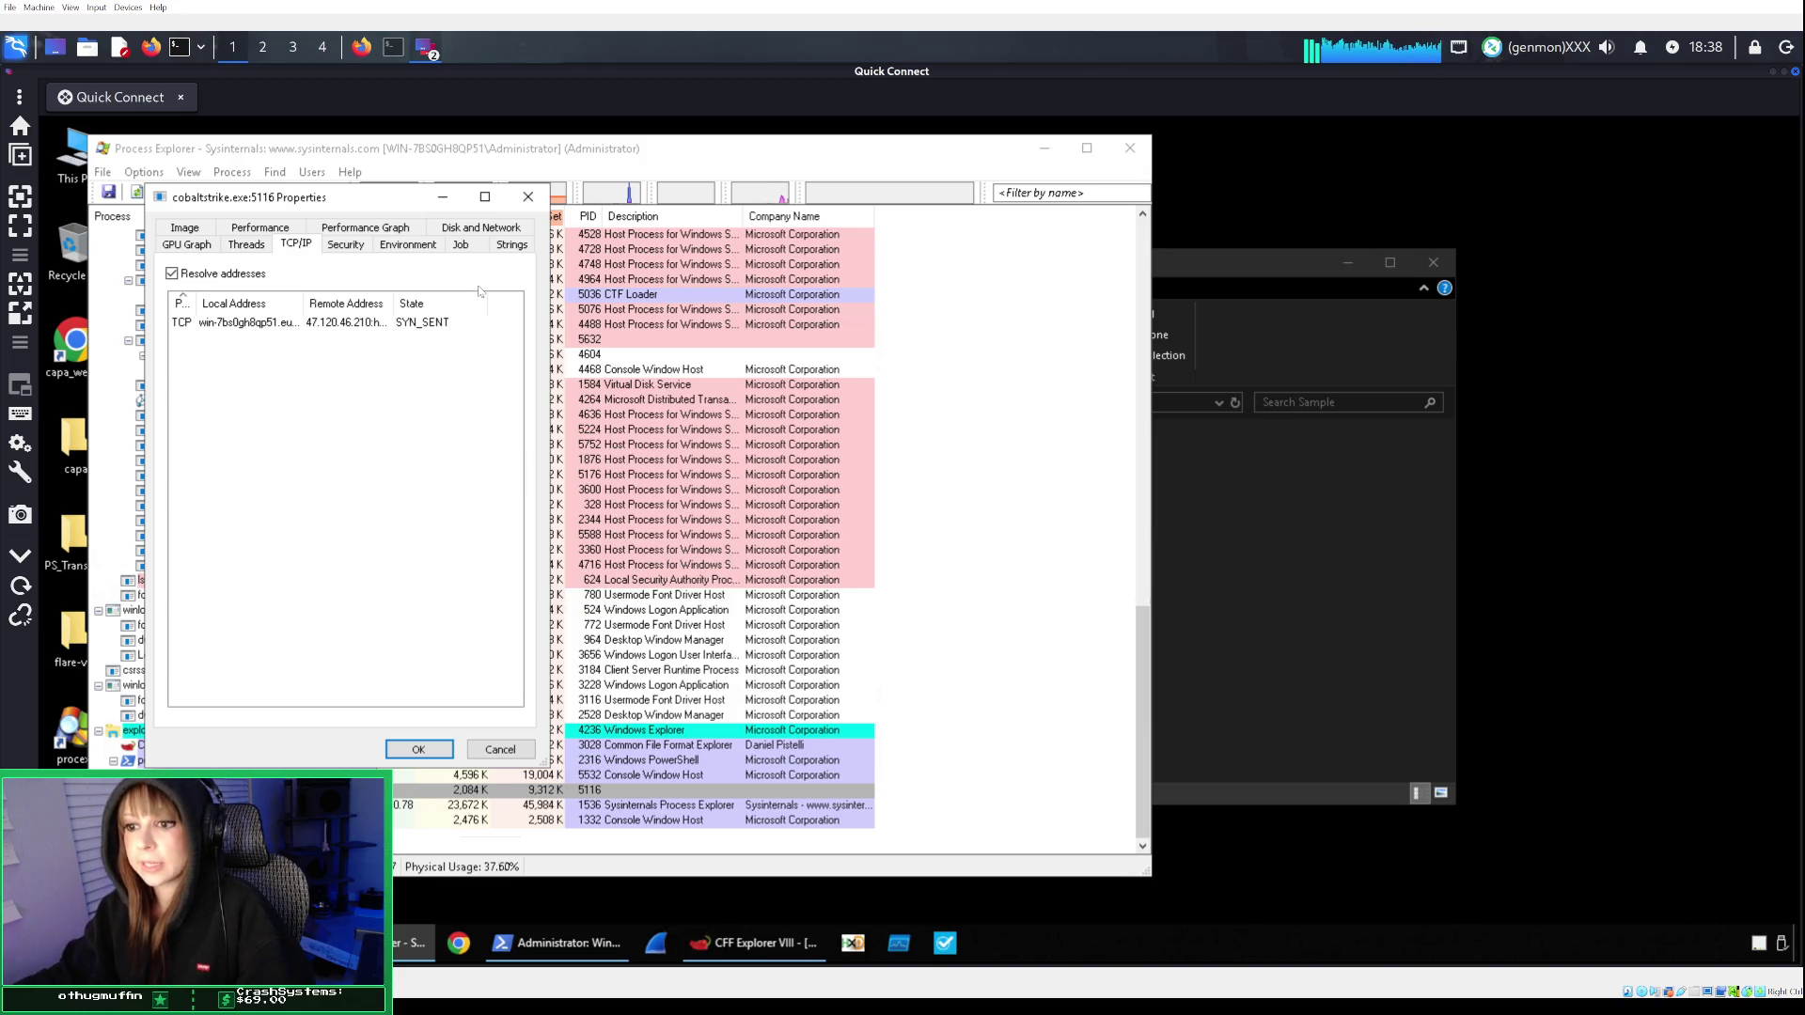
left_click(524, 194)
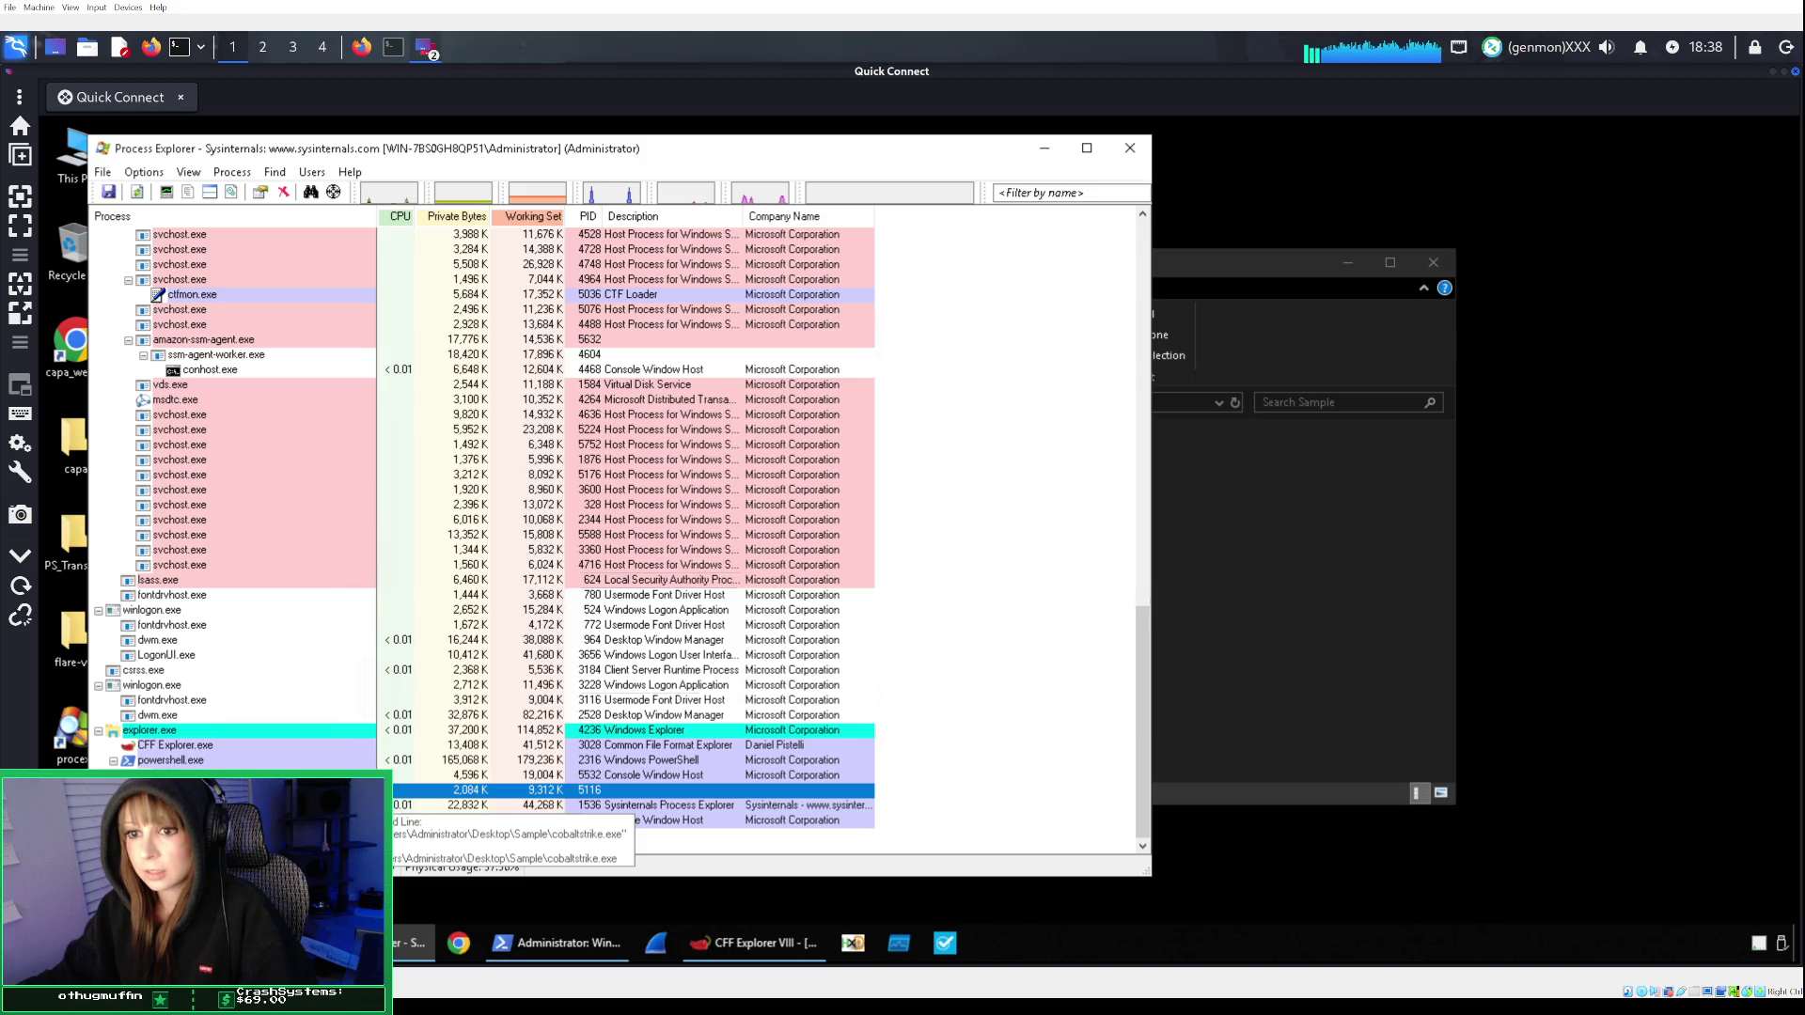
Submit cobaltstrike.exe's hash to VirusTotal, accepting the terms and the info message.
right_click(335, 790)
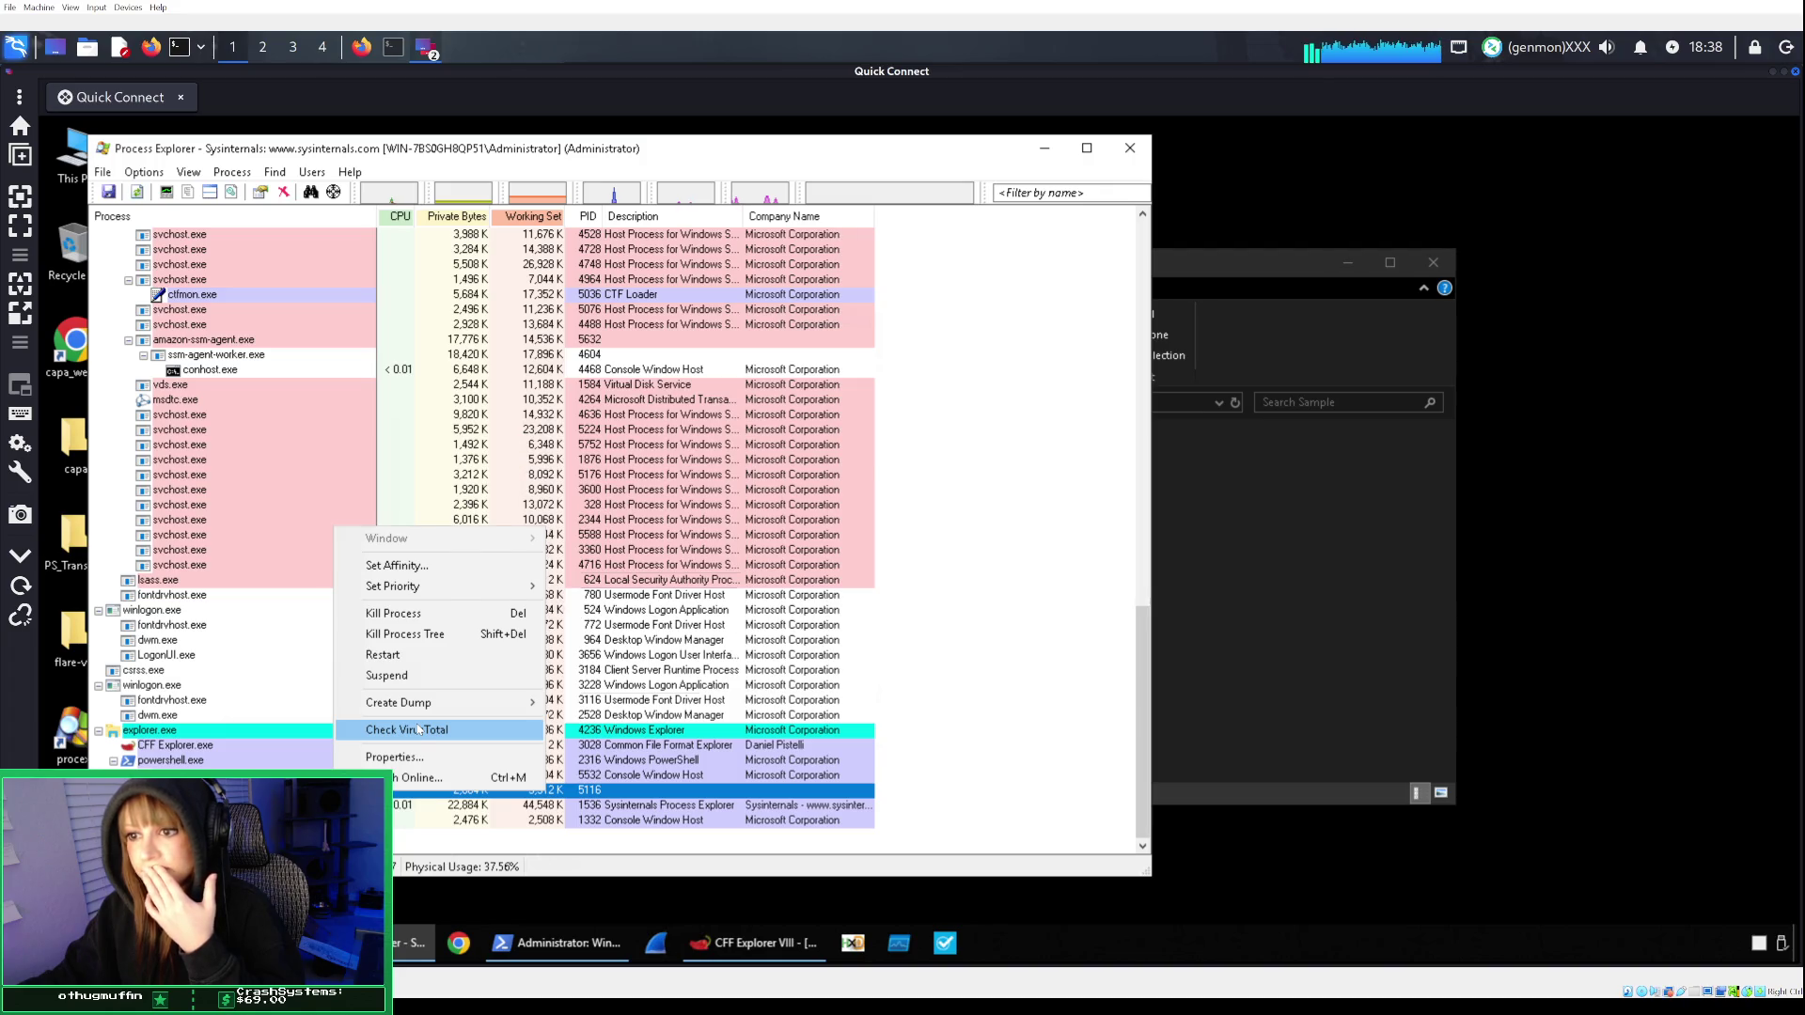
left_click(418, 730)
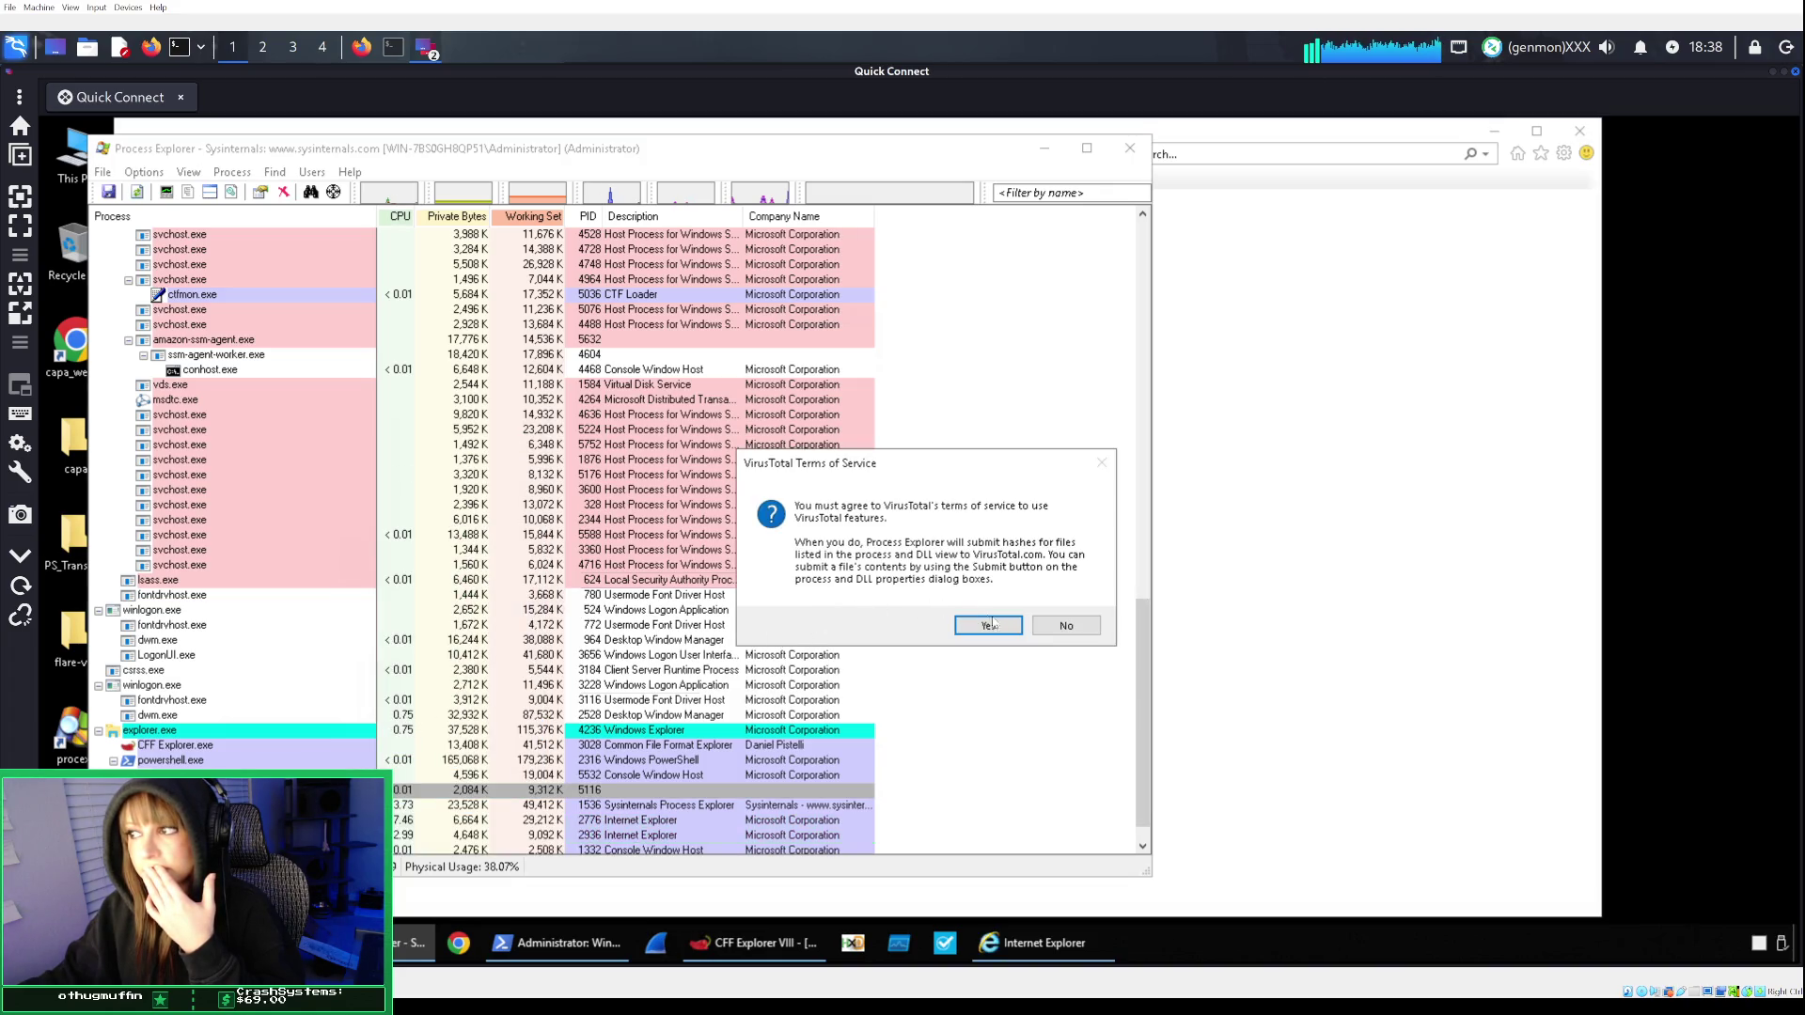
left_click(987, 627)
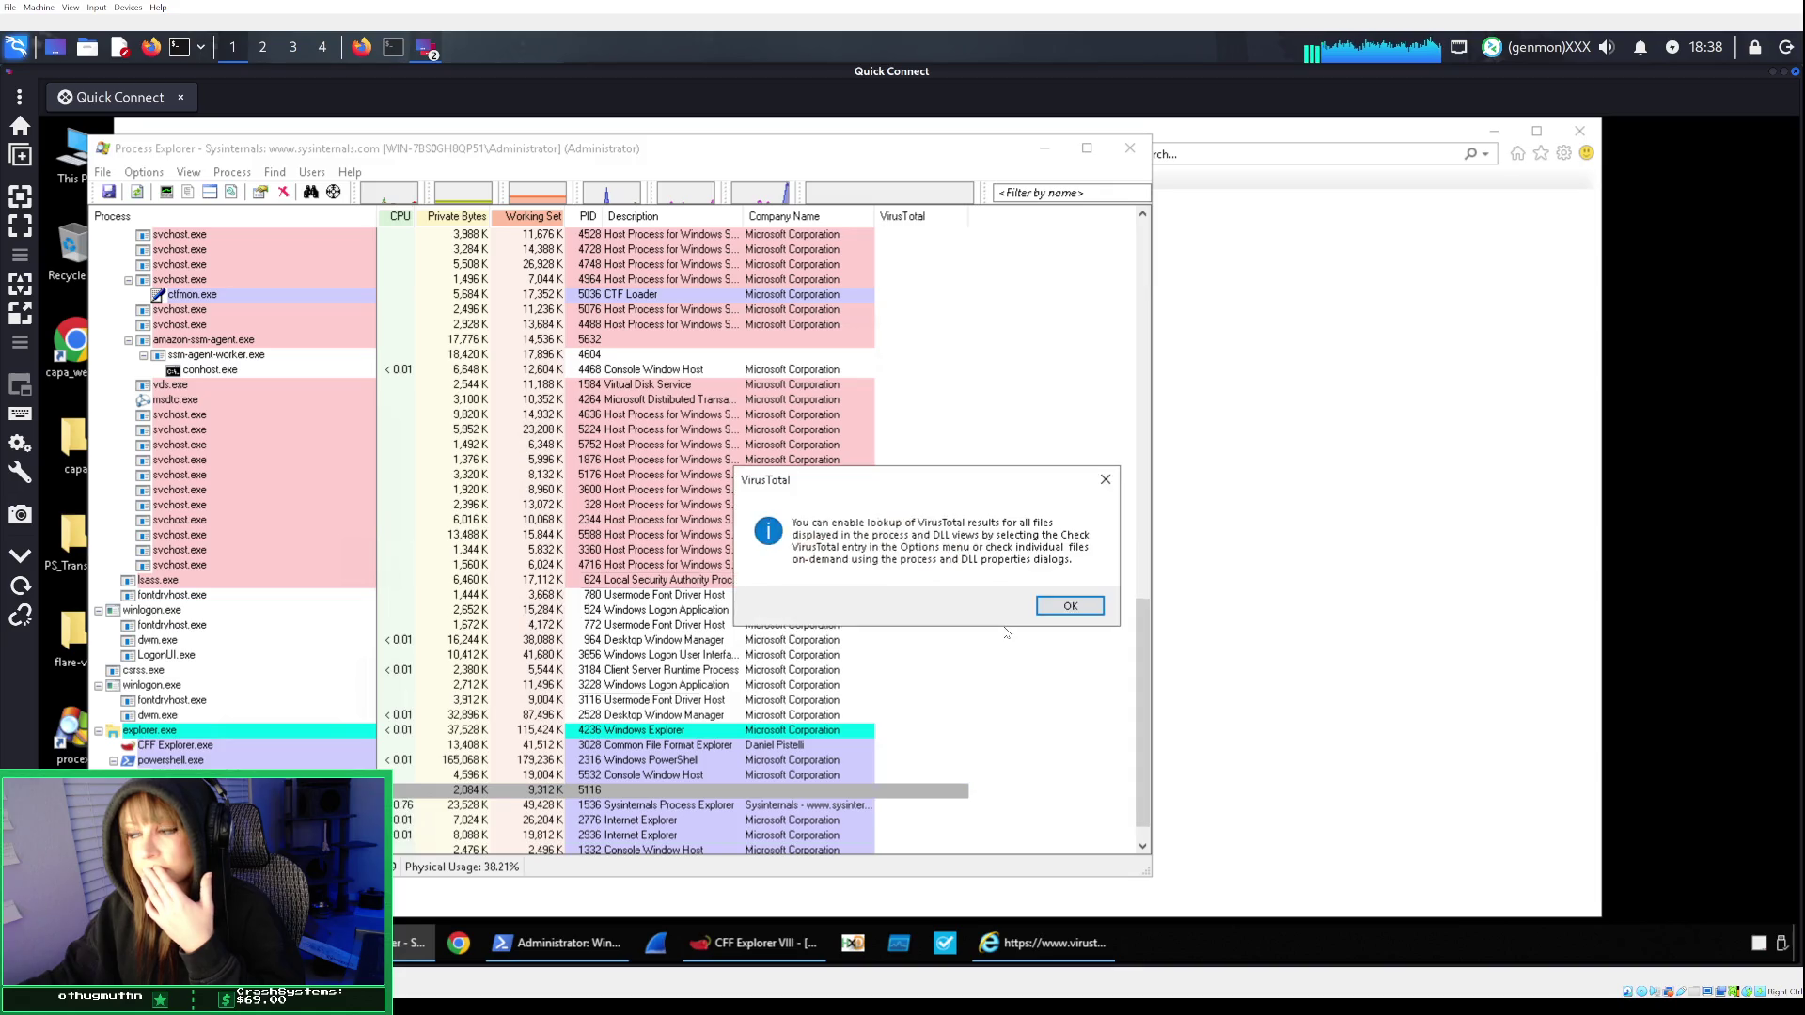
left_click(1070, 607)
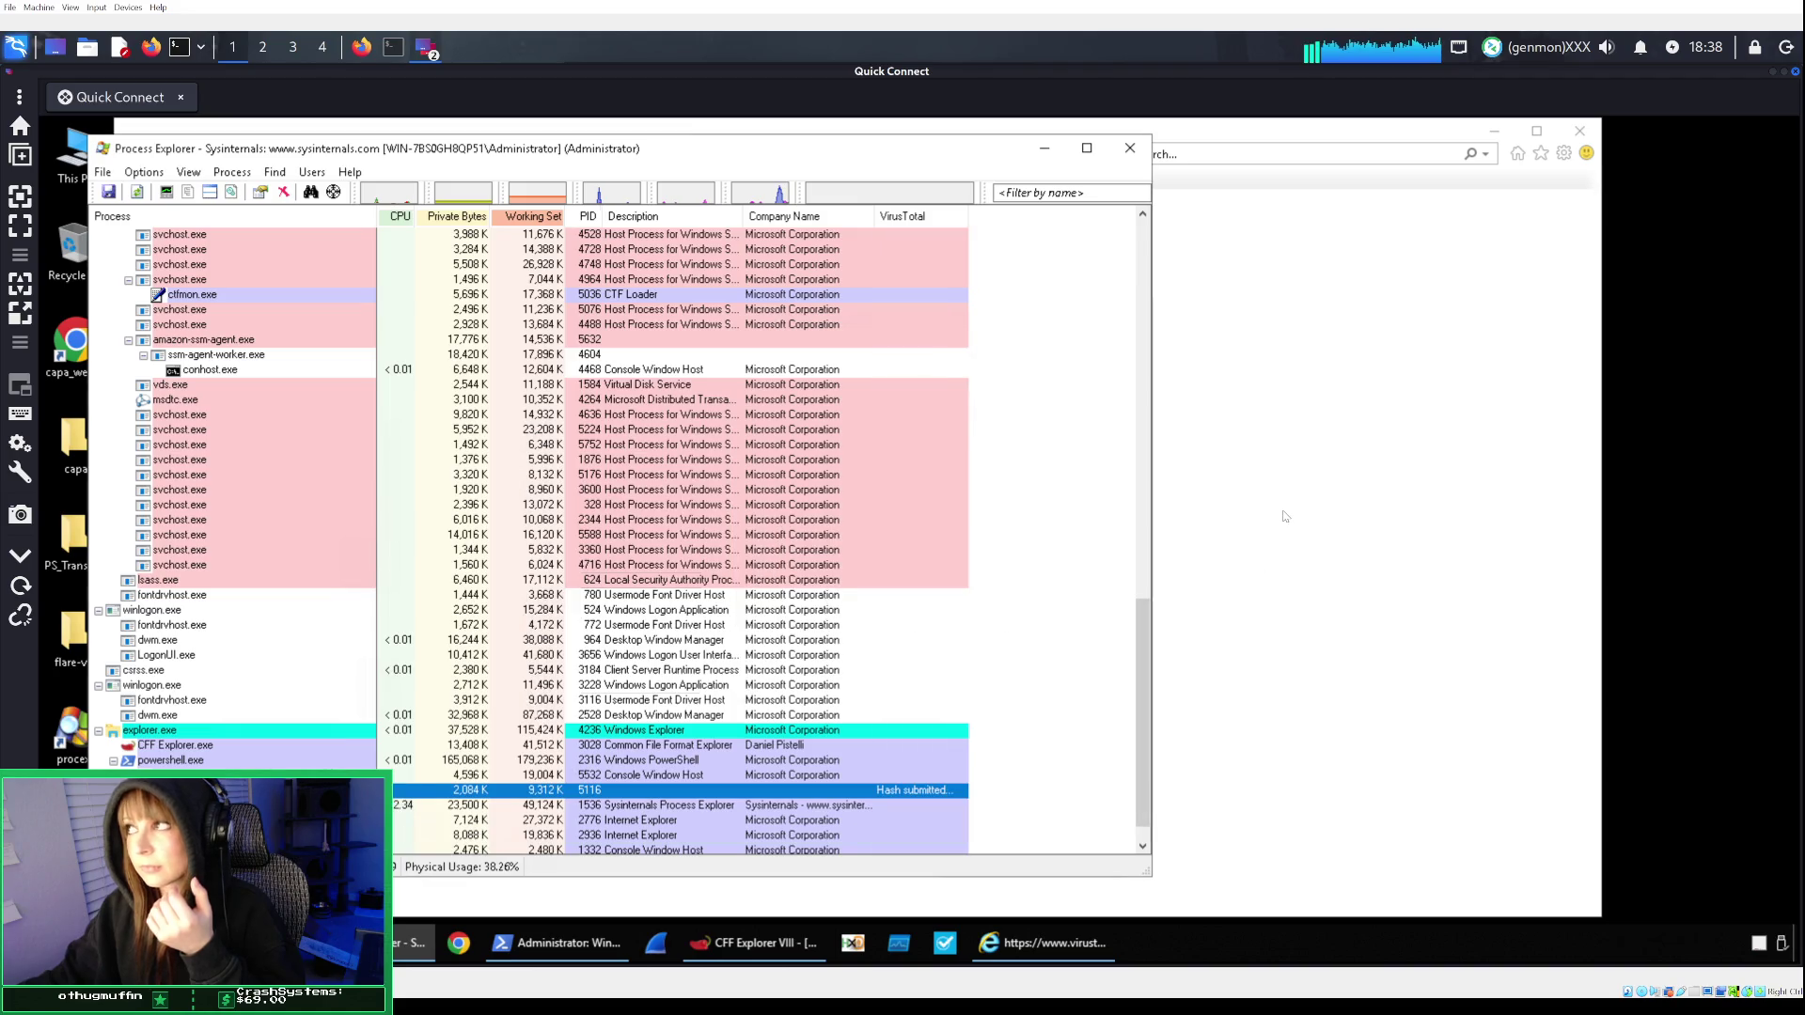
Glance at the VirusTotal terms page, then return to Process Explorer's process list.
left_click(1245, 125)
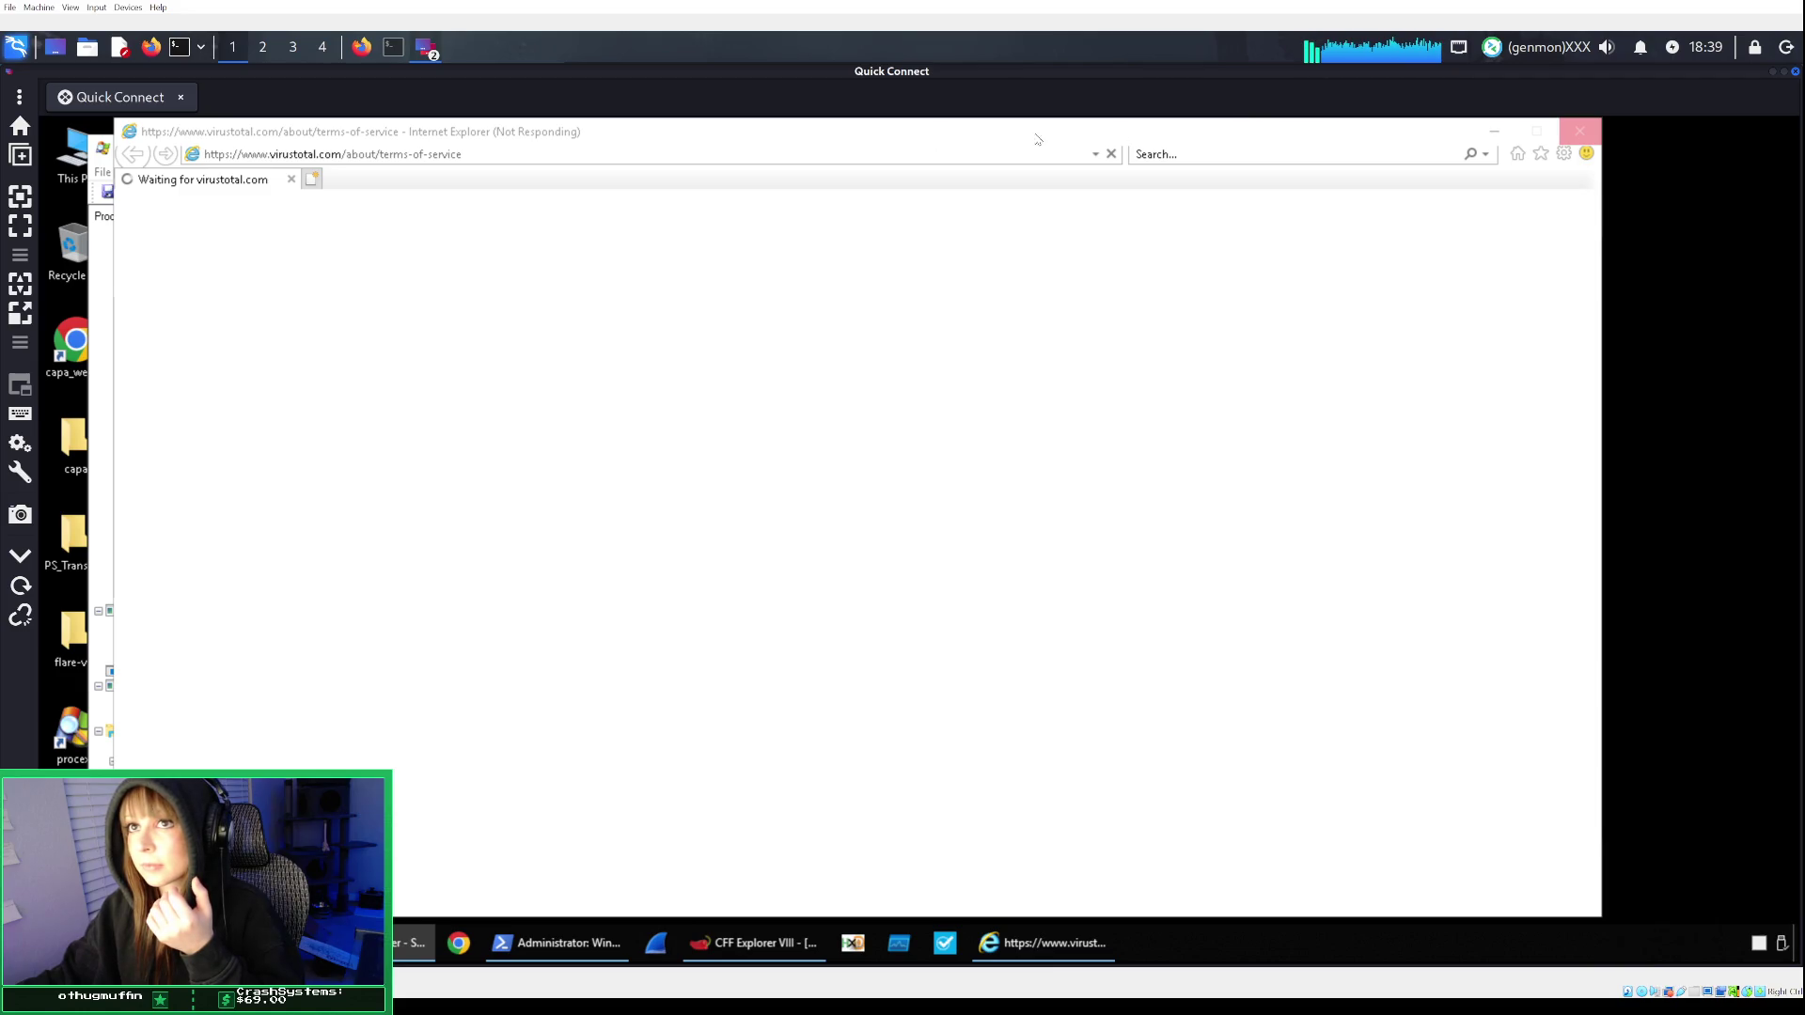
left_click(106, 274)
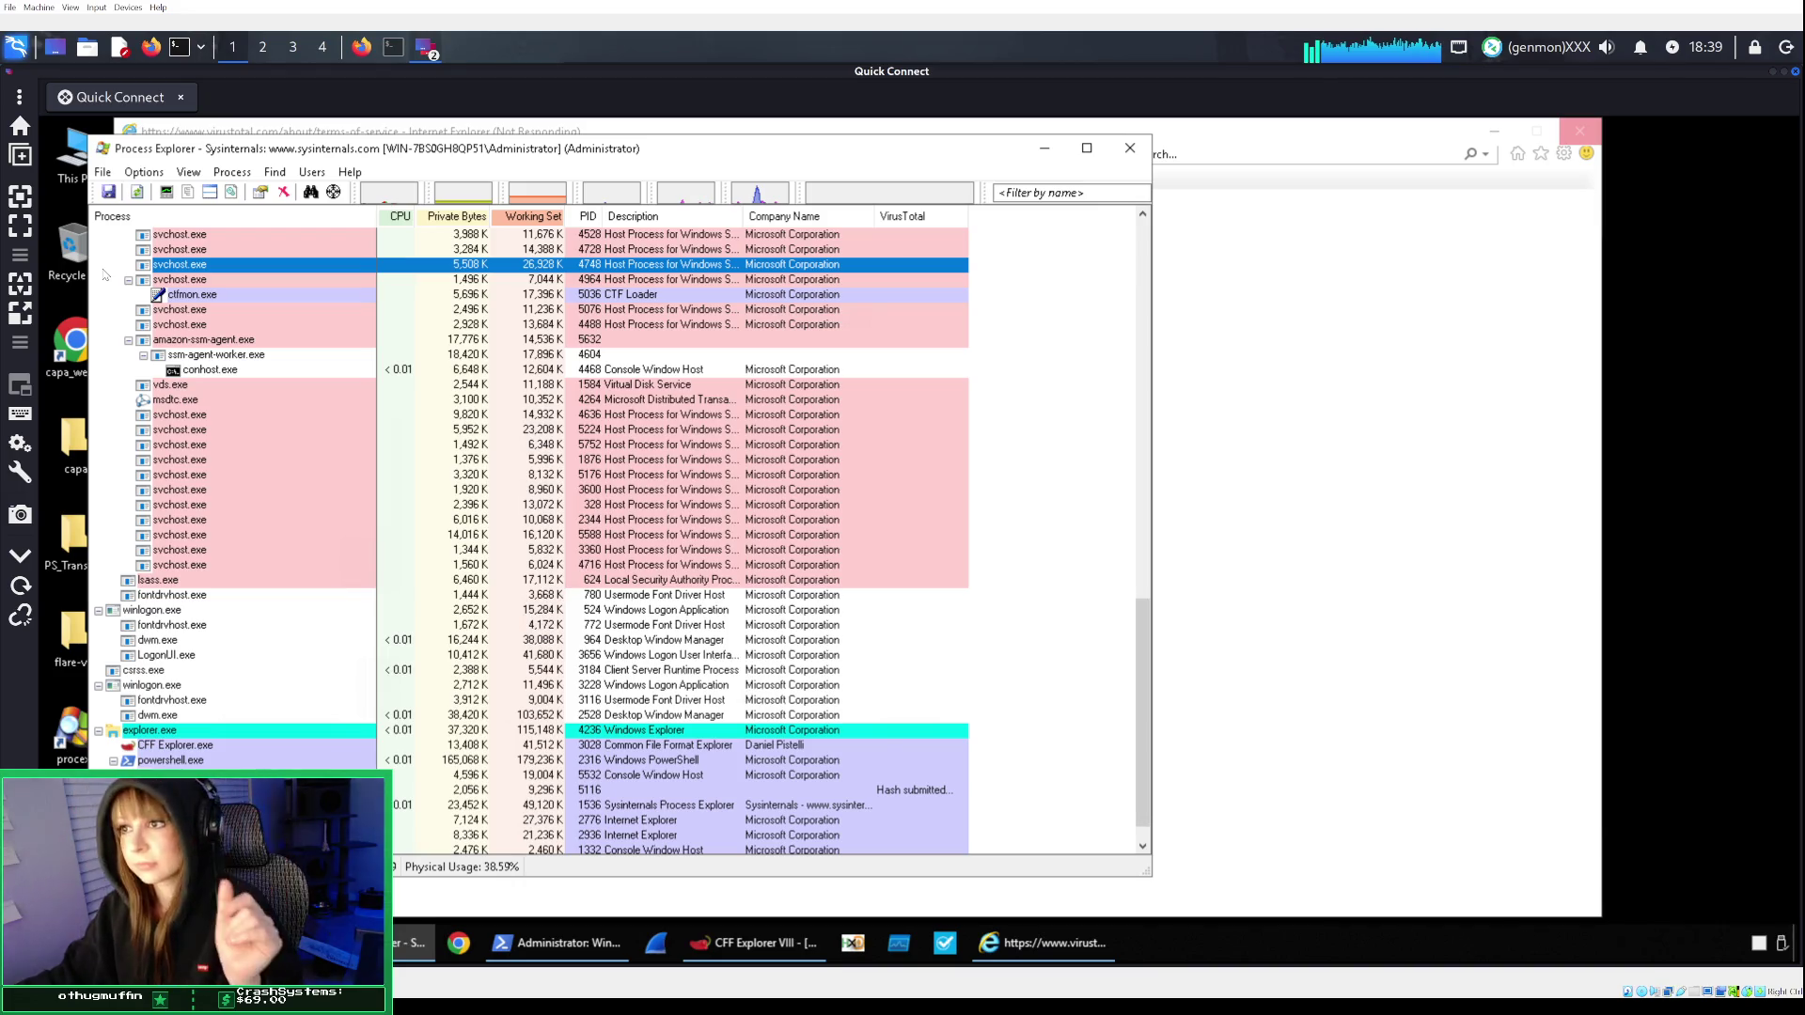
mouse_move(333, 327)
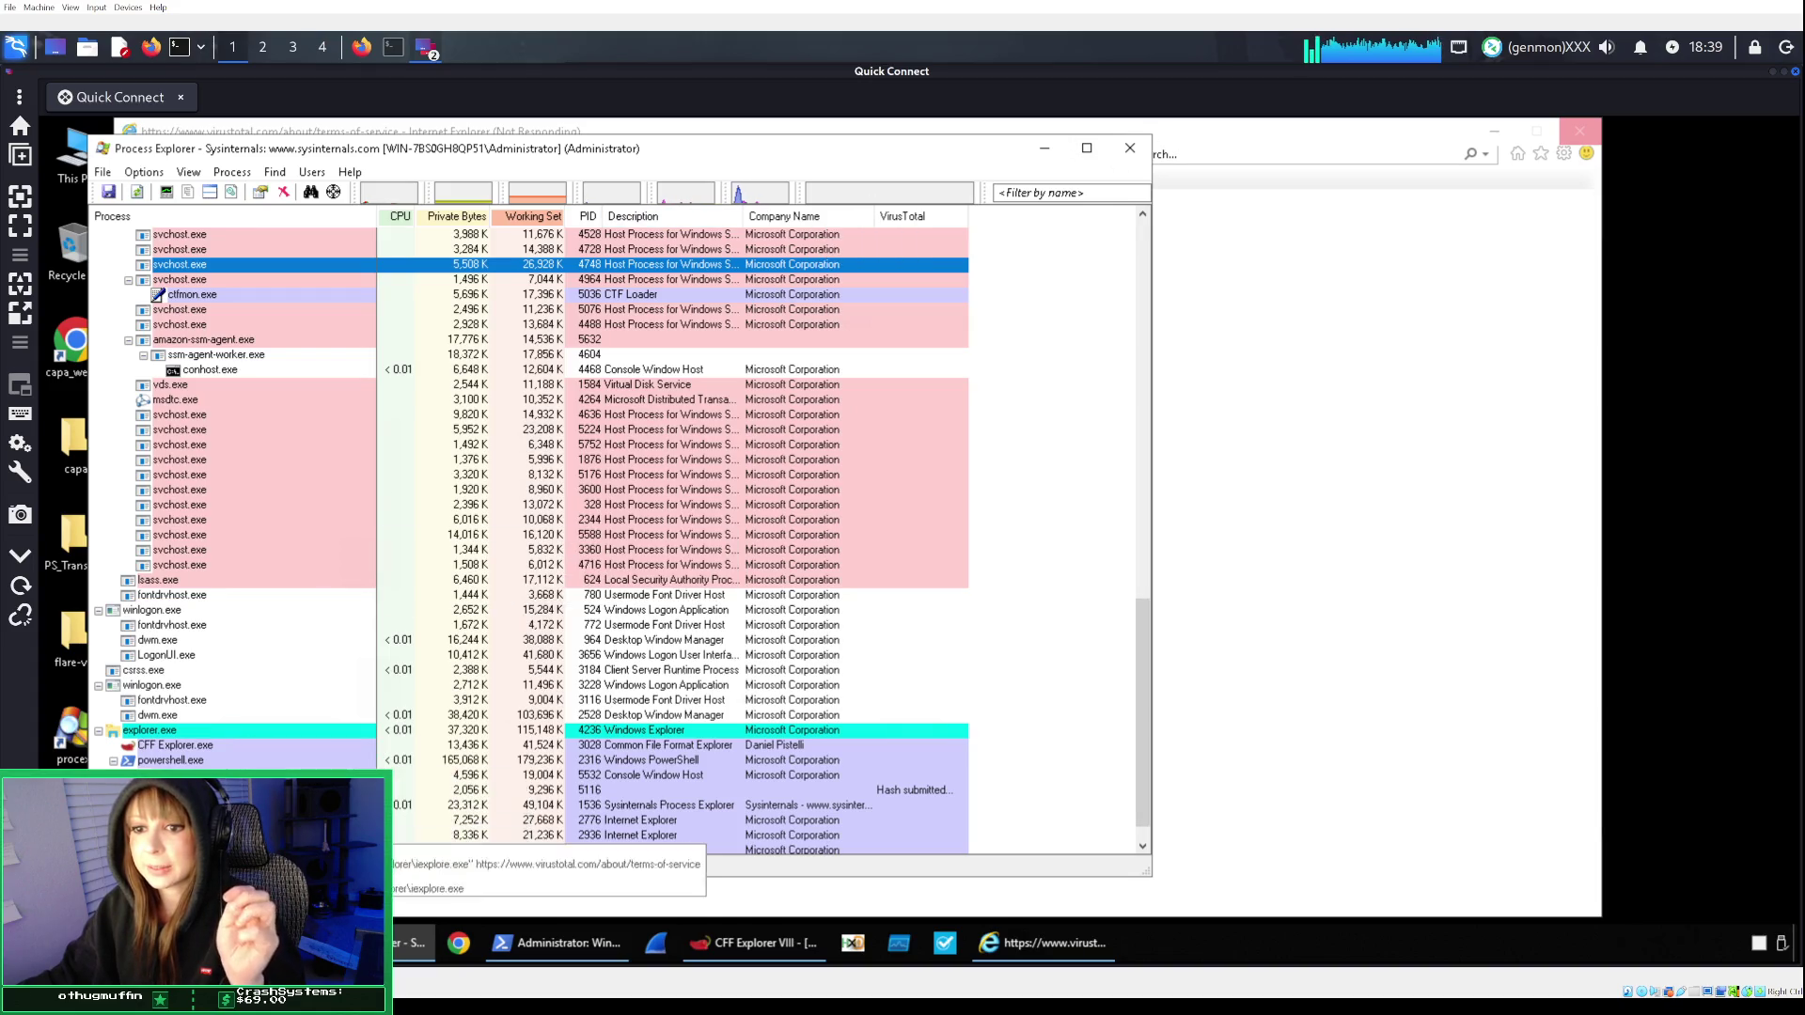
scroll(282, 822, "down", 1)
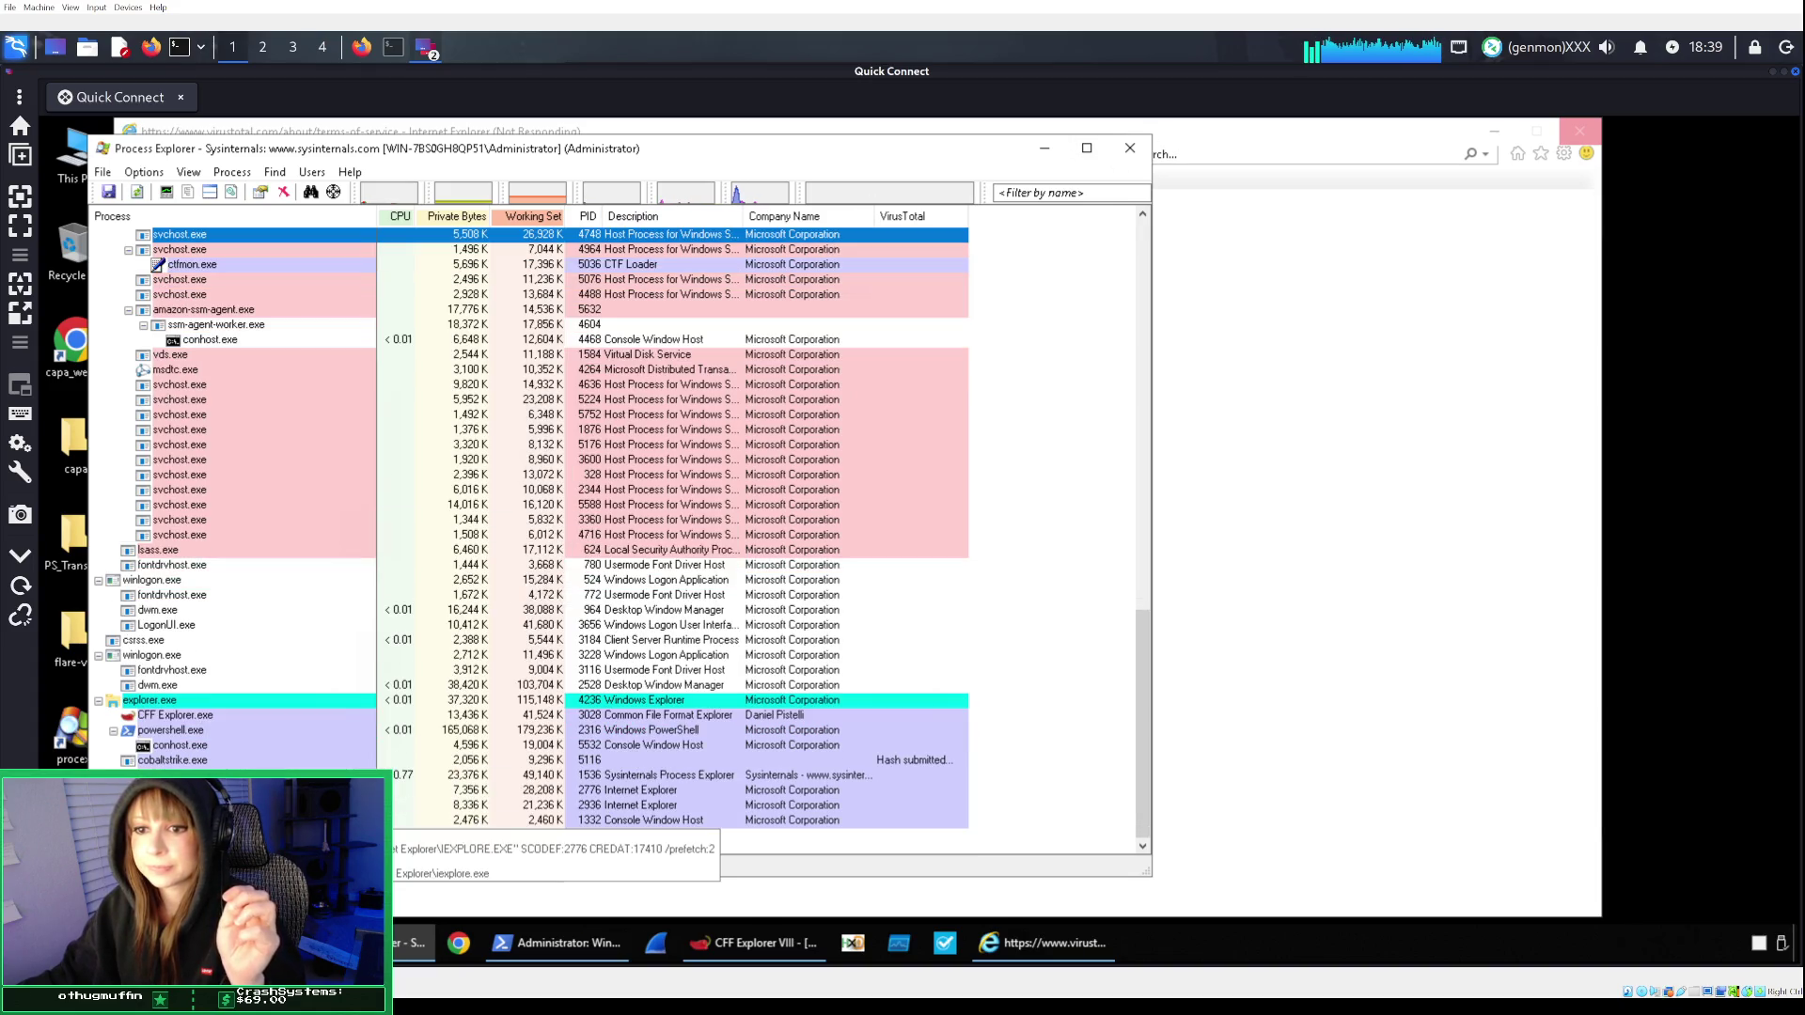
Review cobaltstrike.exe's performance, graph, disk/network, job and TCP/IP tabs, then close its properties.
right_click(216, 761)
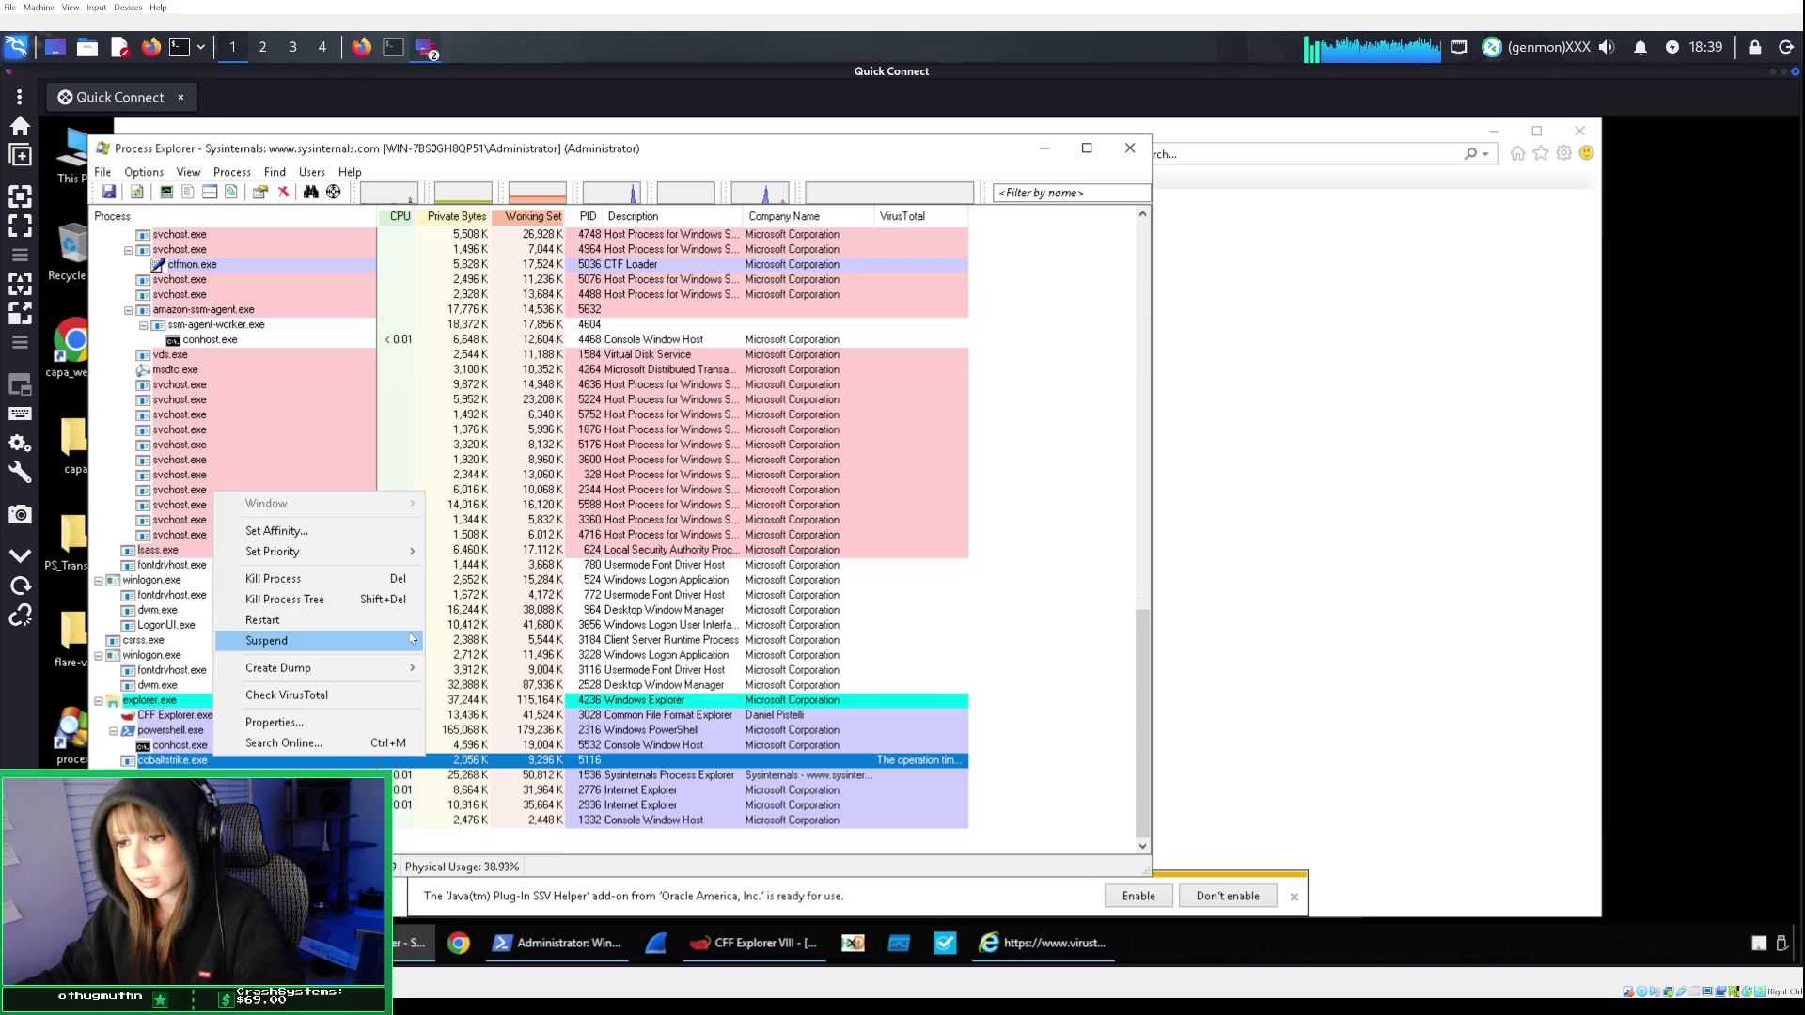
left_click(402, 725)
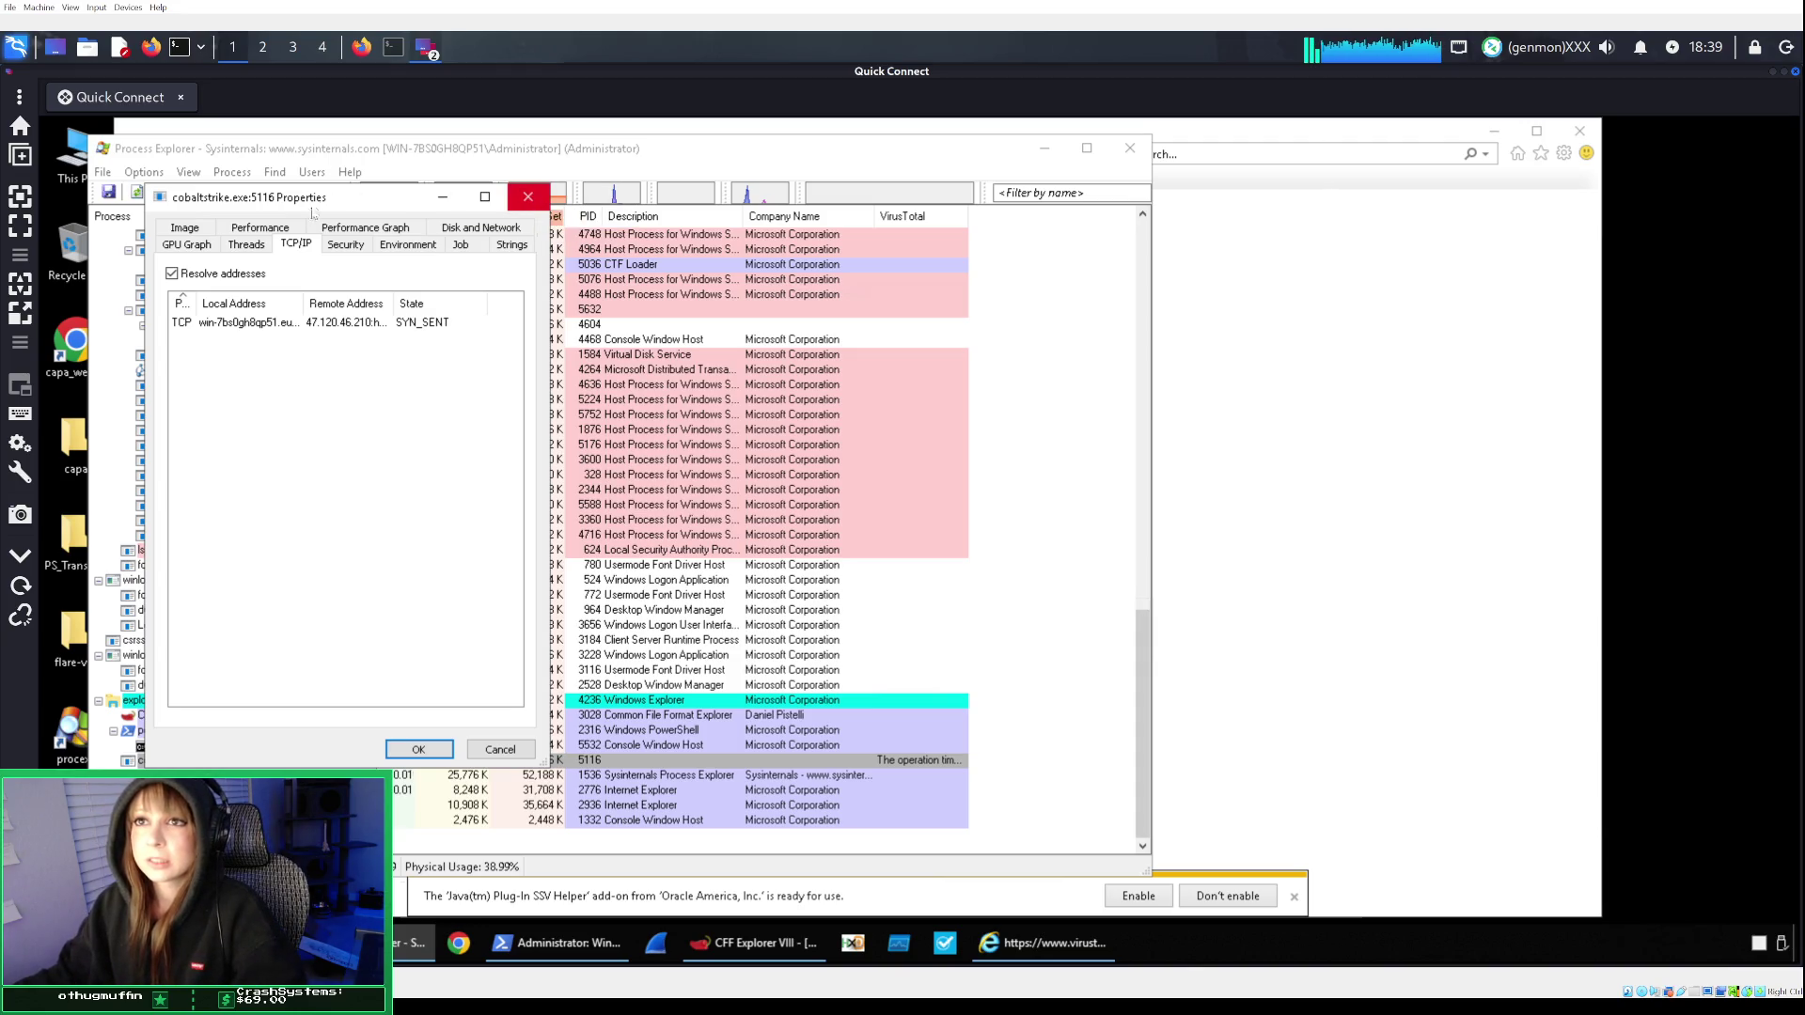
left_click(277, 237)
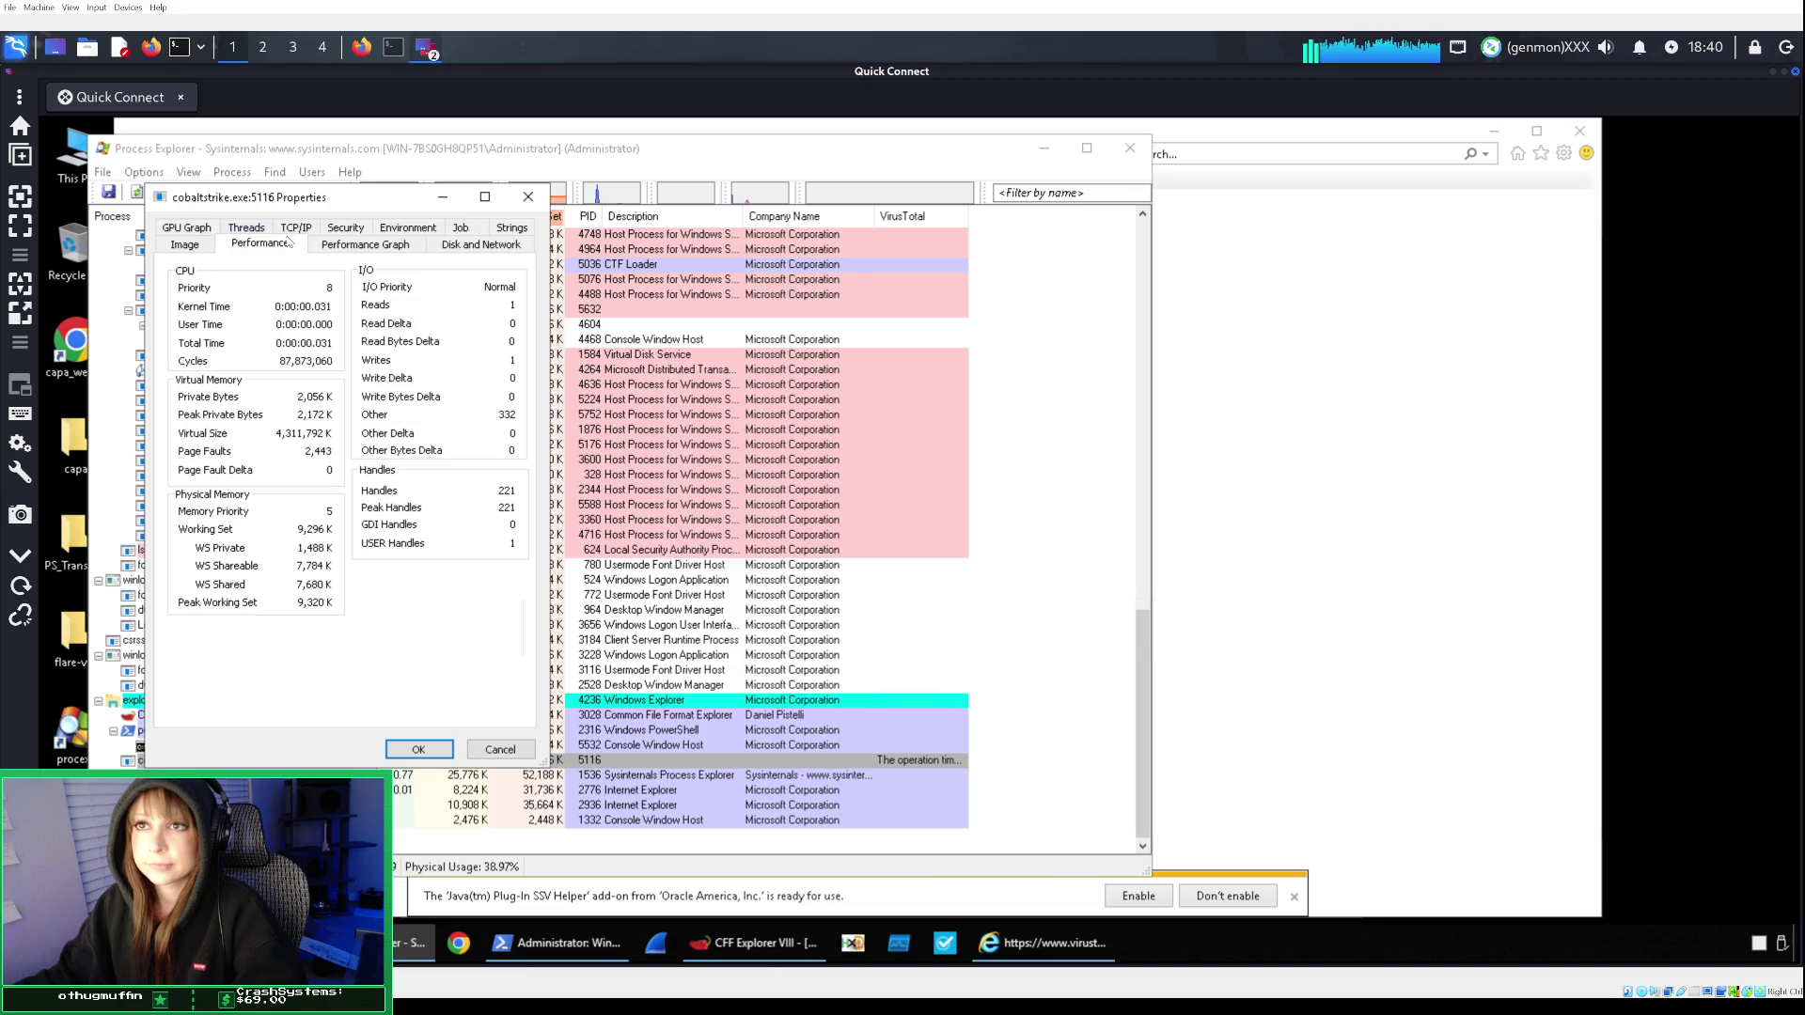
left_click(369, 244)
left_click(444, 244)
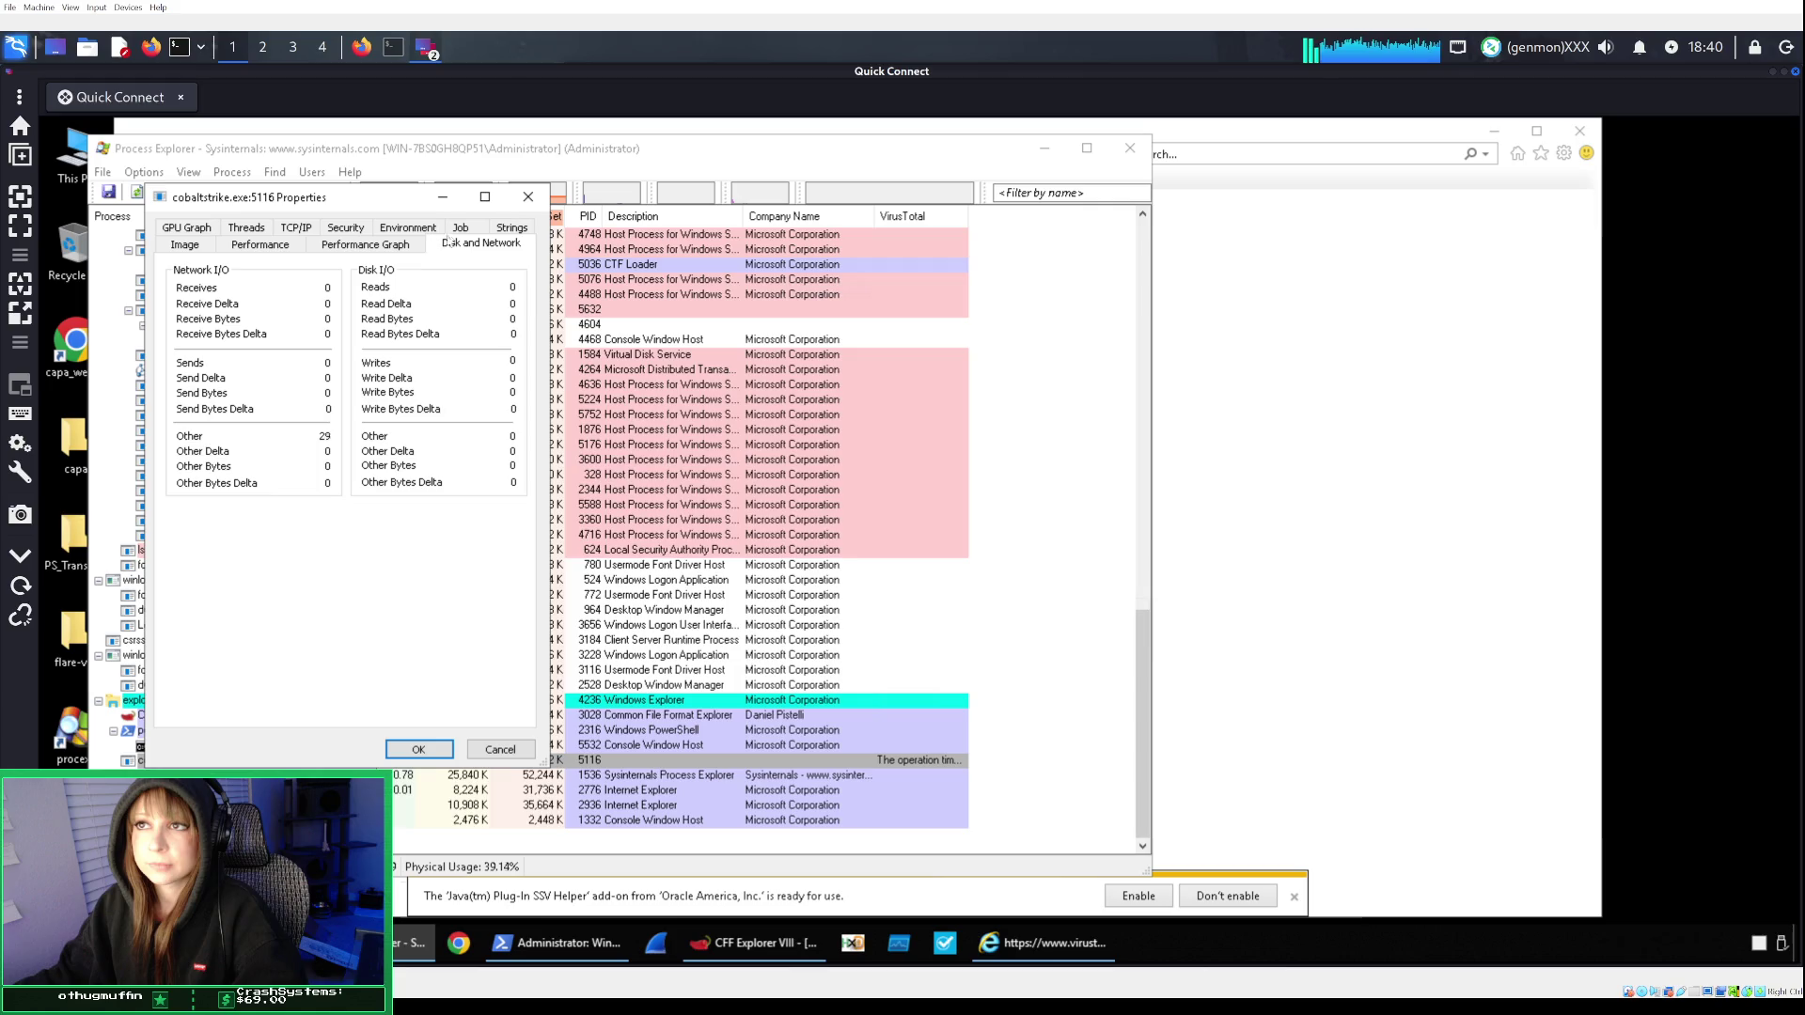
left_click(461, 229)
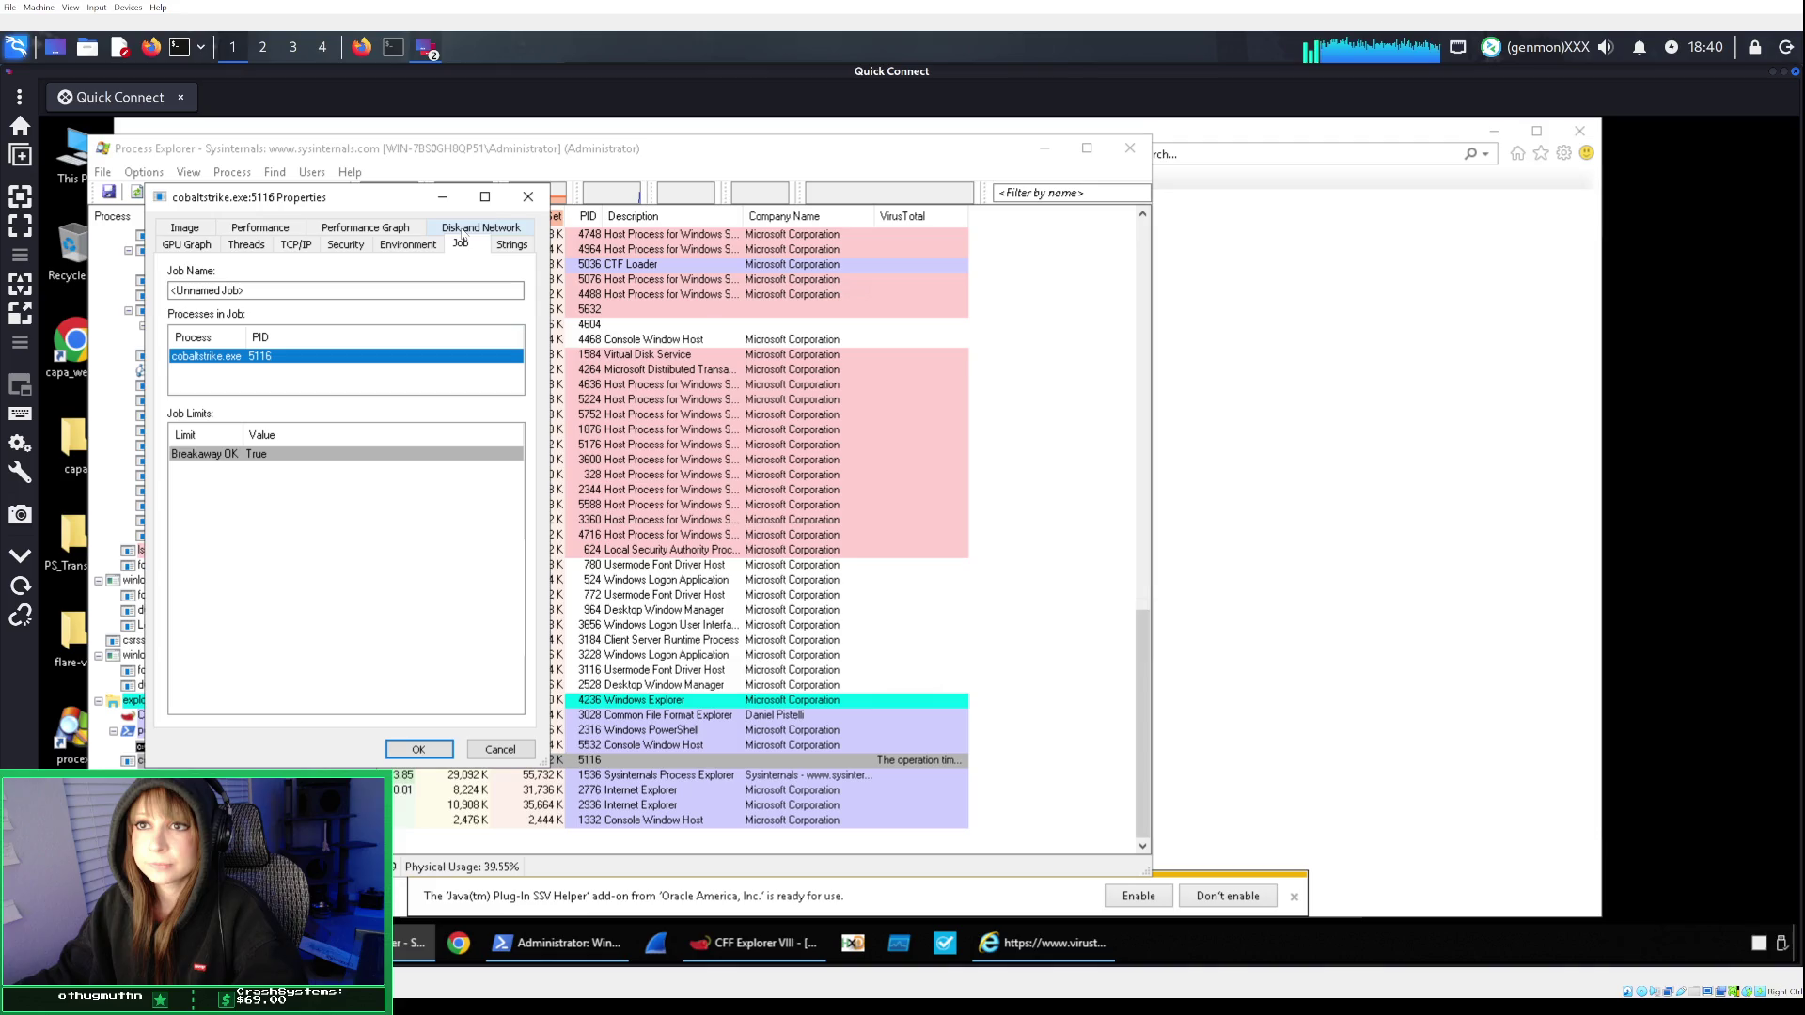
left_click(324, 230)
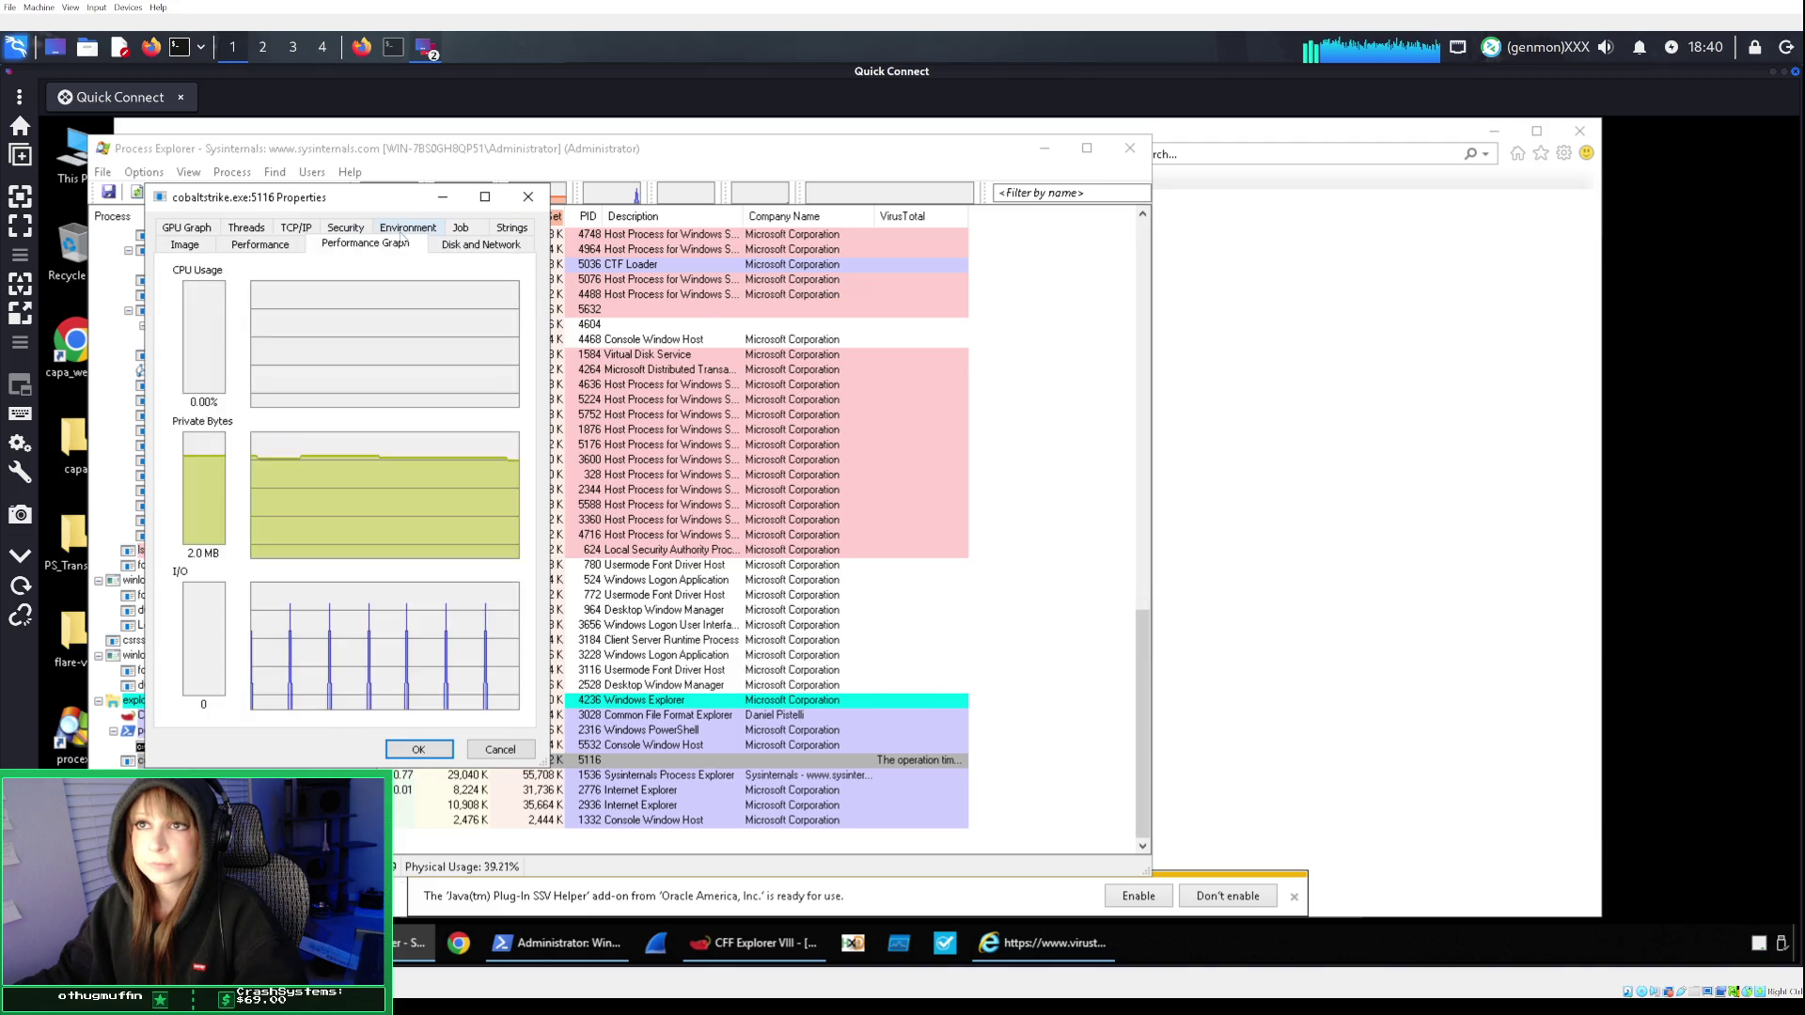
left_click(296, 229)
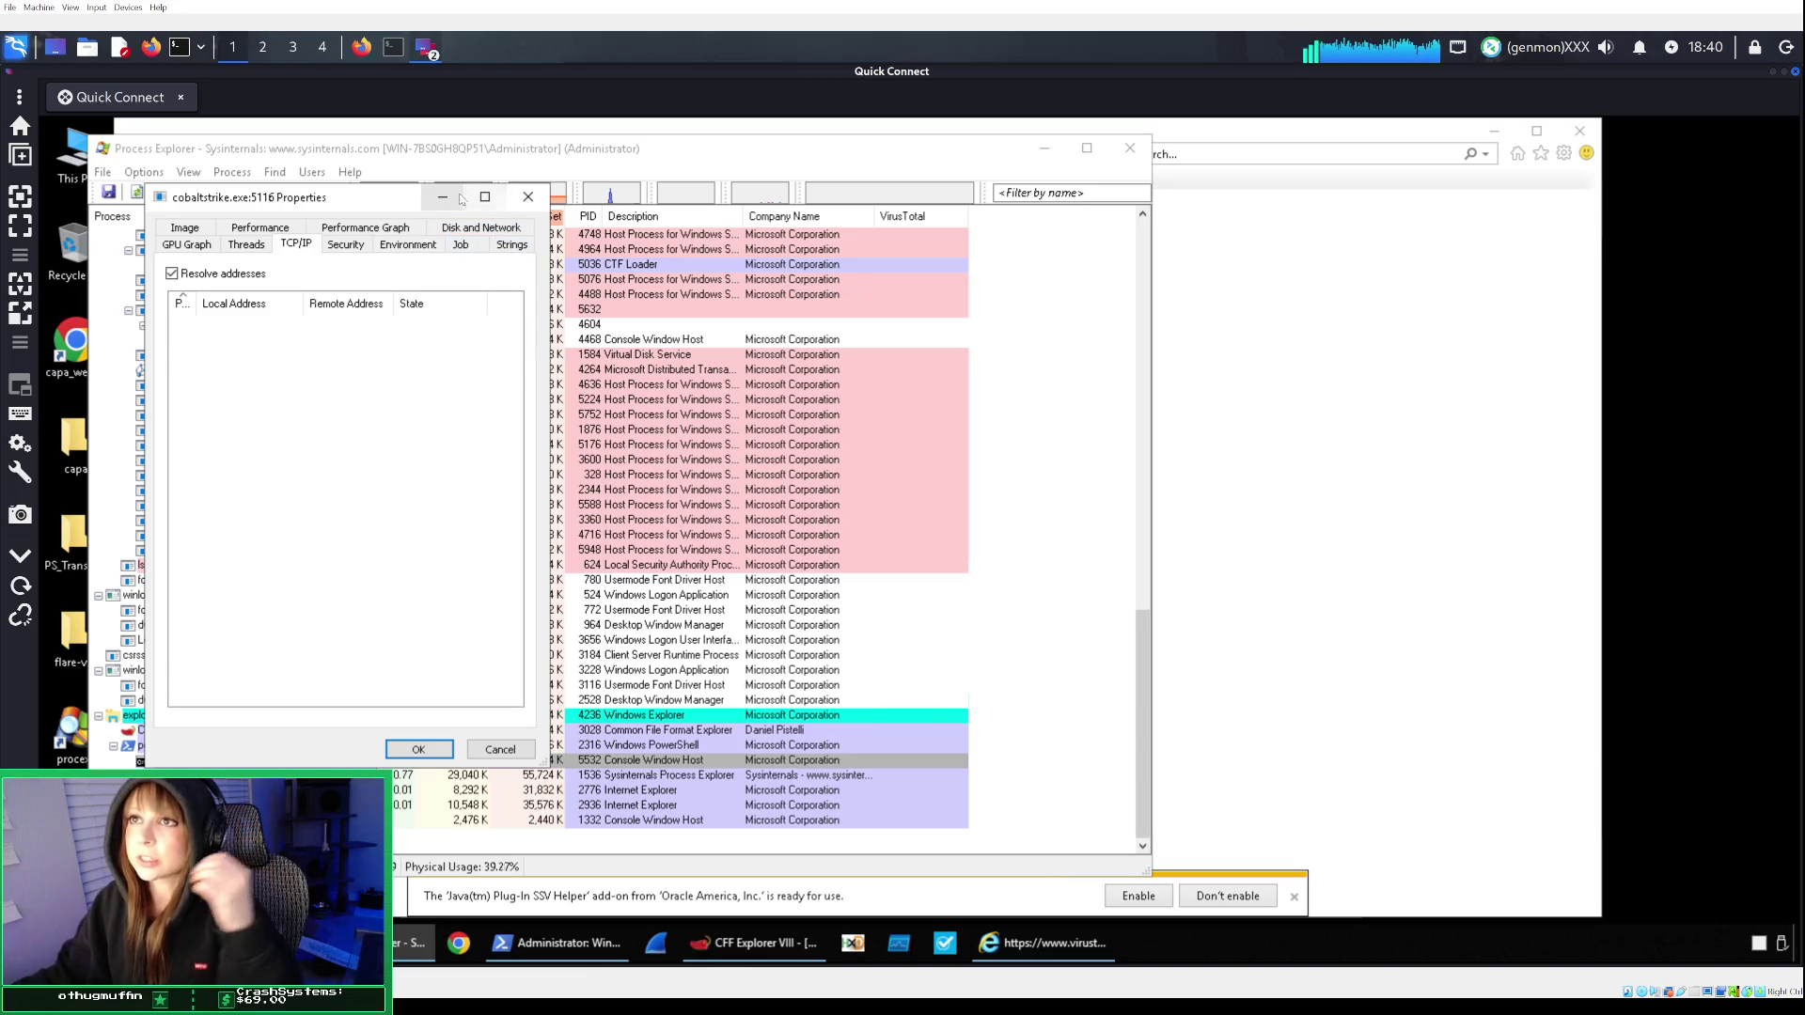
left_click(528, 196)
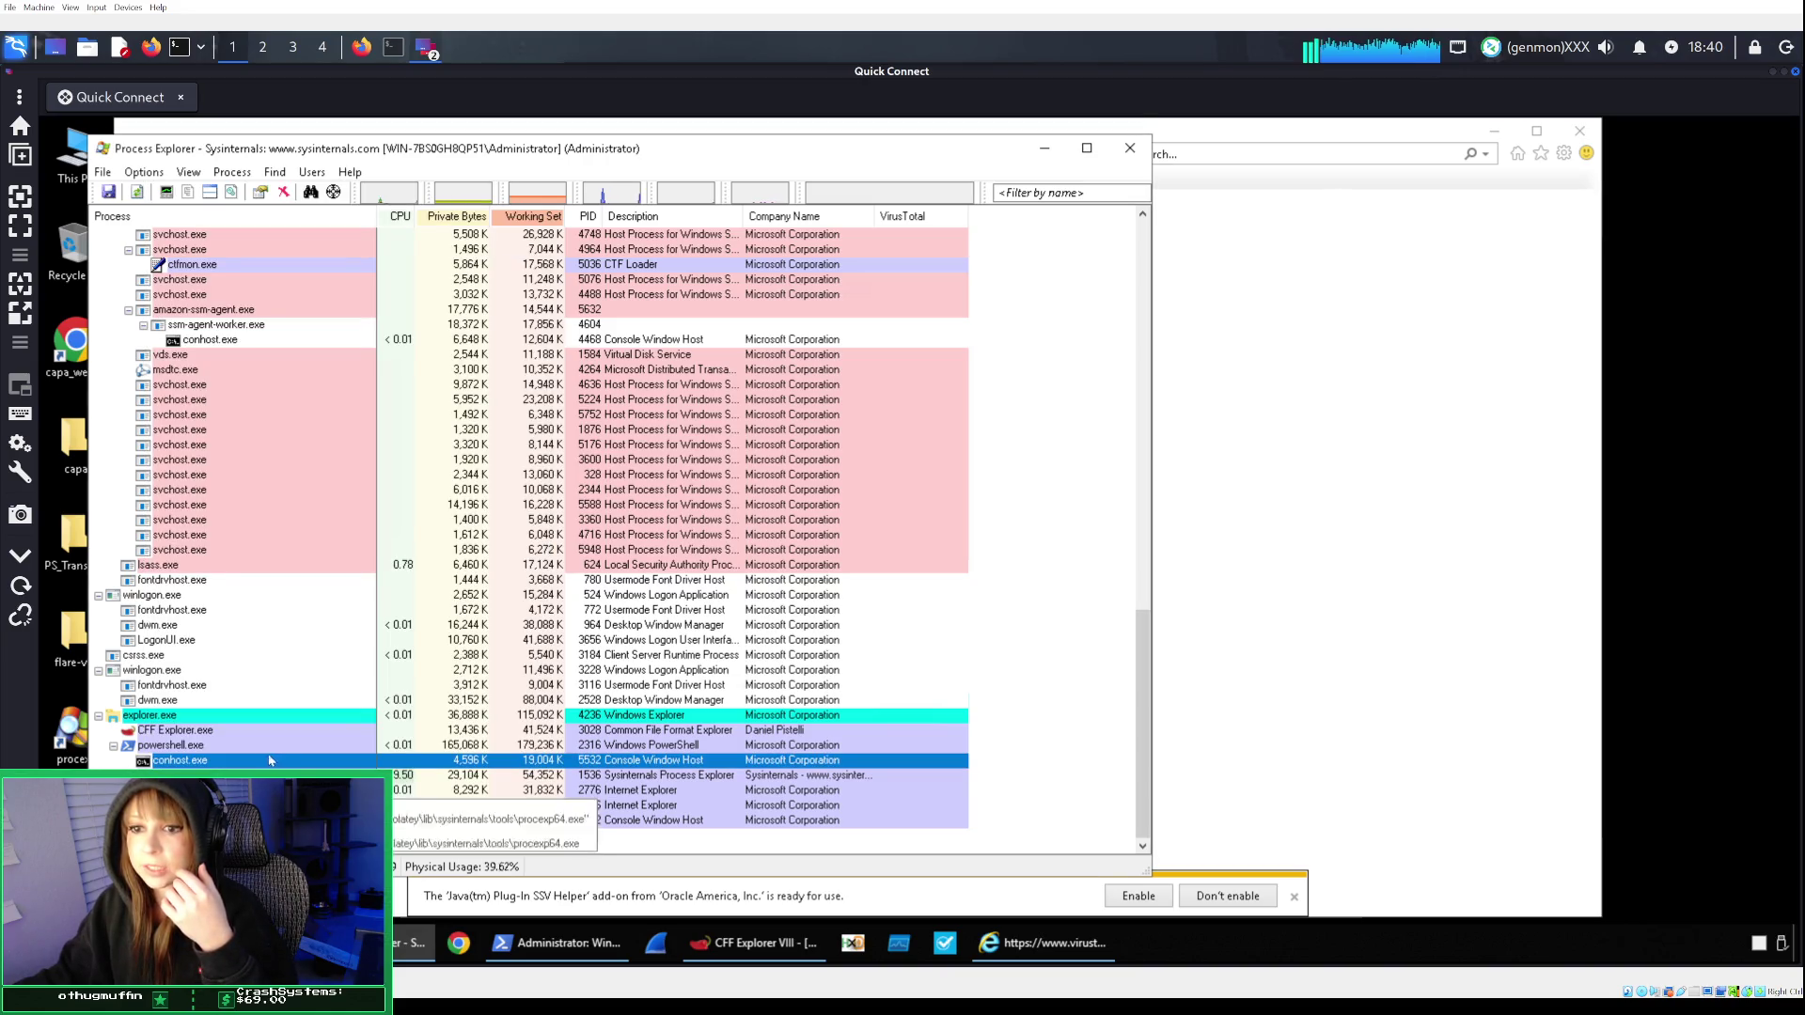
Look over the Desktop\Sample folder's files, then close Process Explorer.
left_click(412, 943)
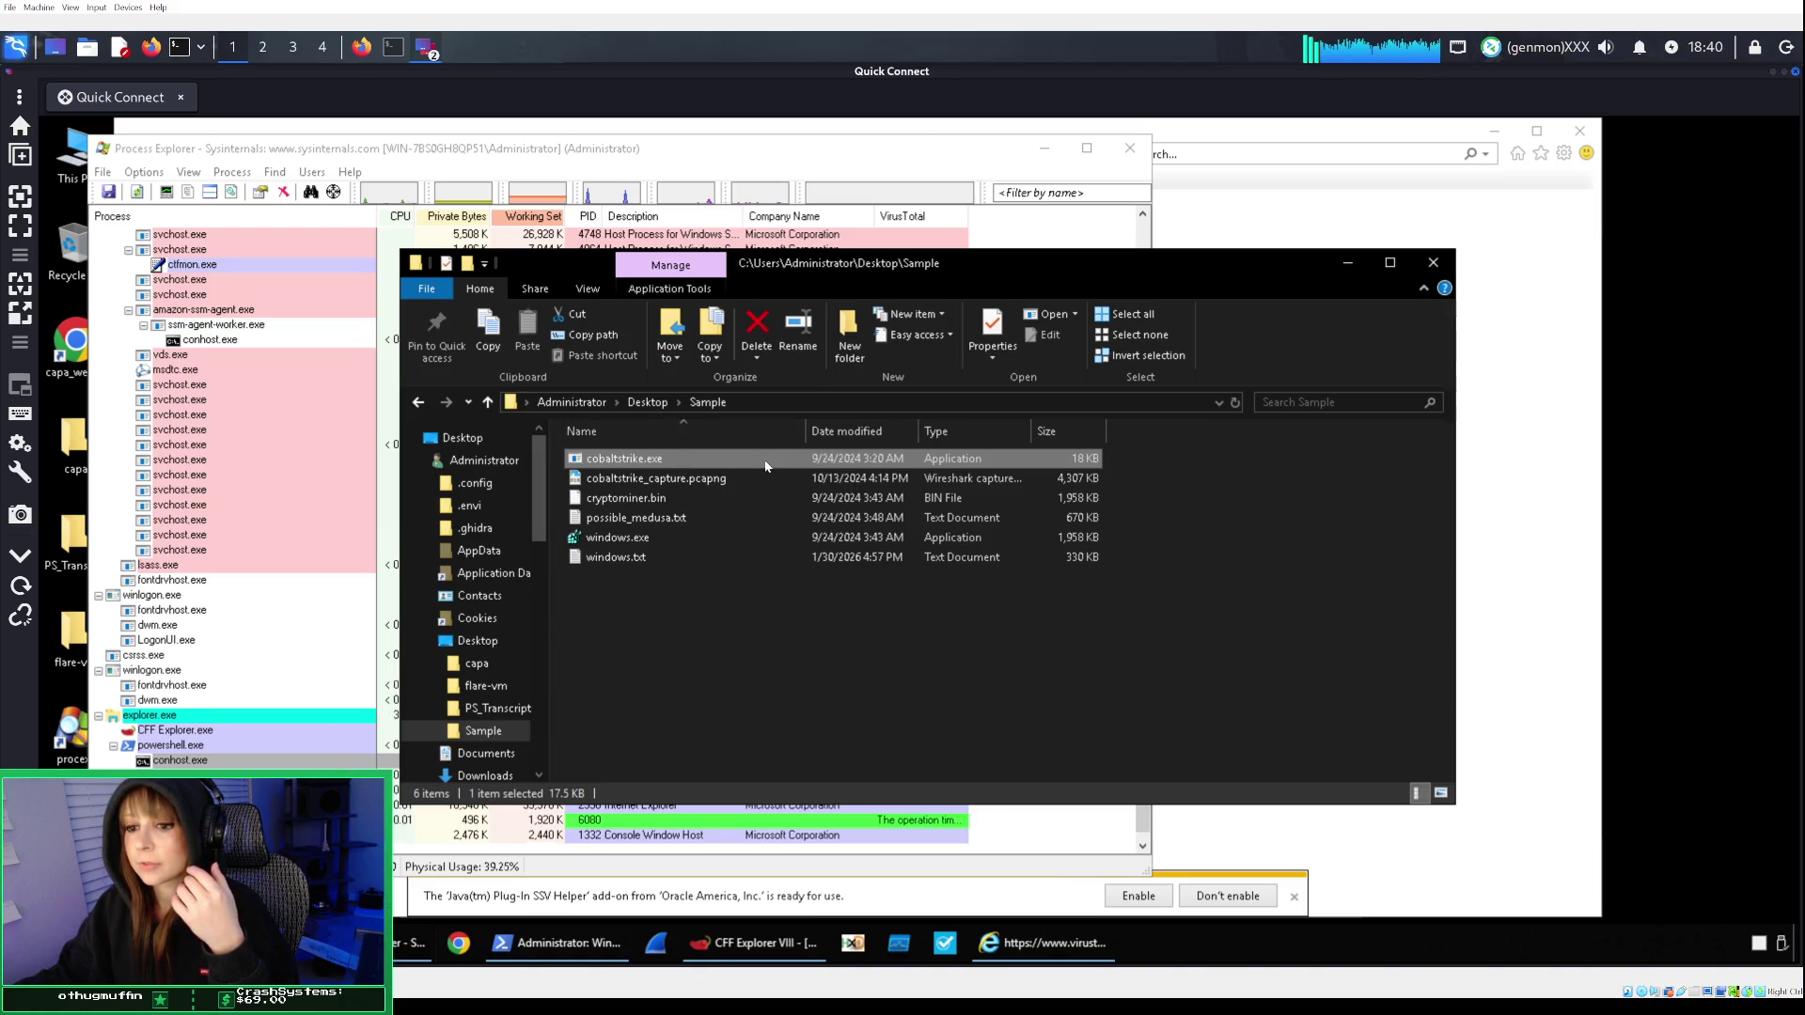
left_click(1129, 150)
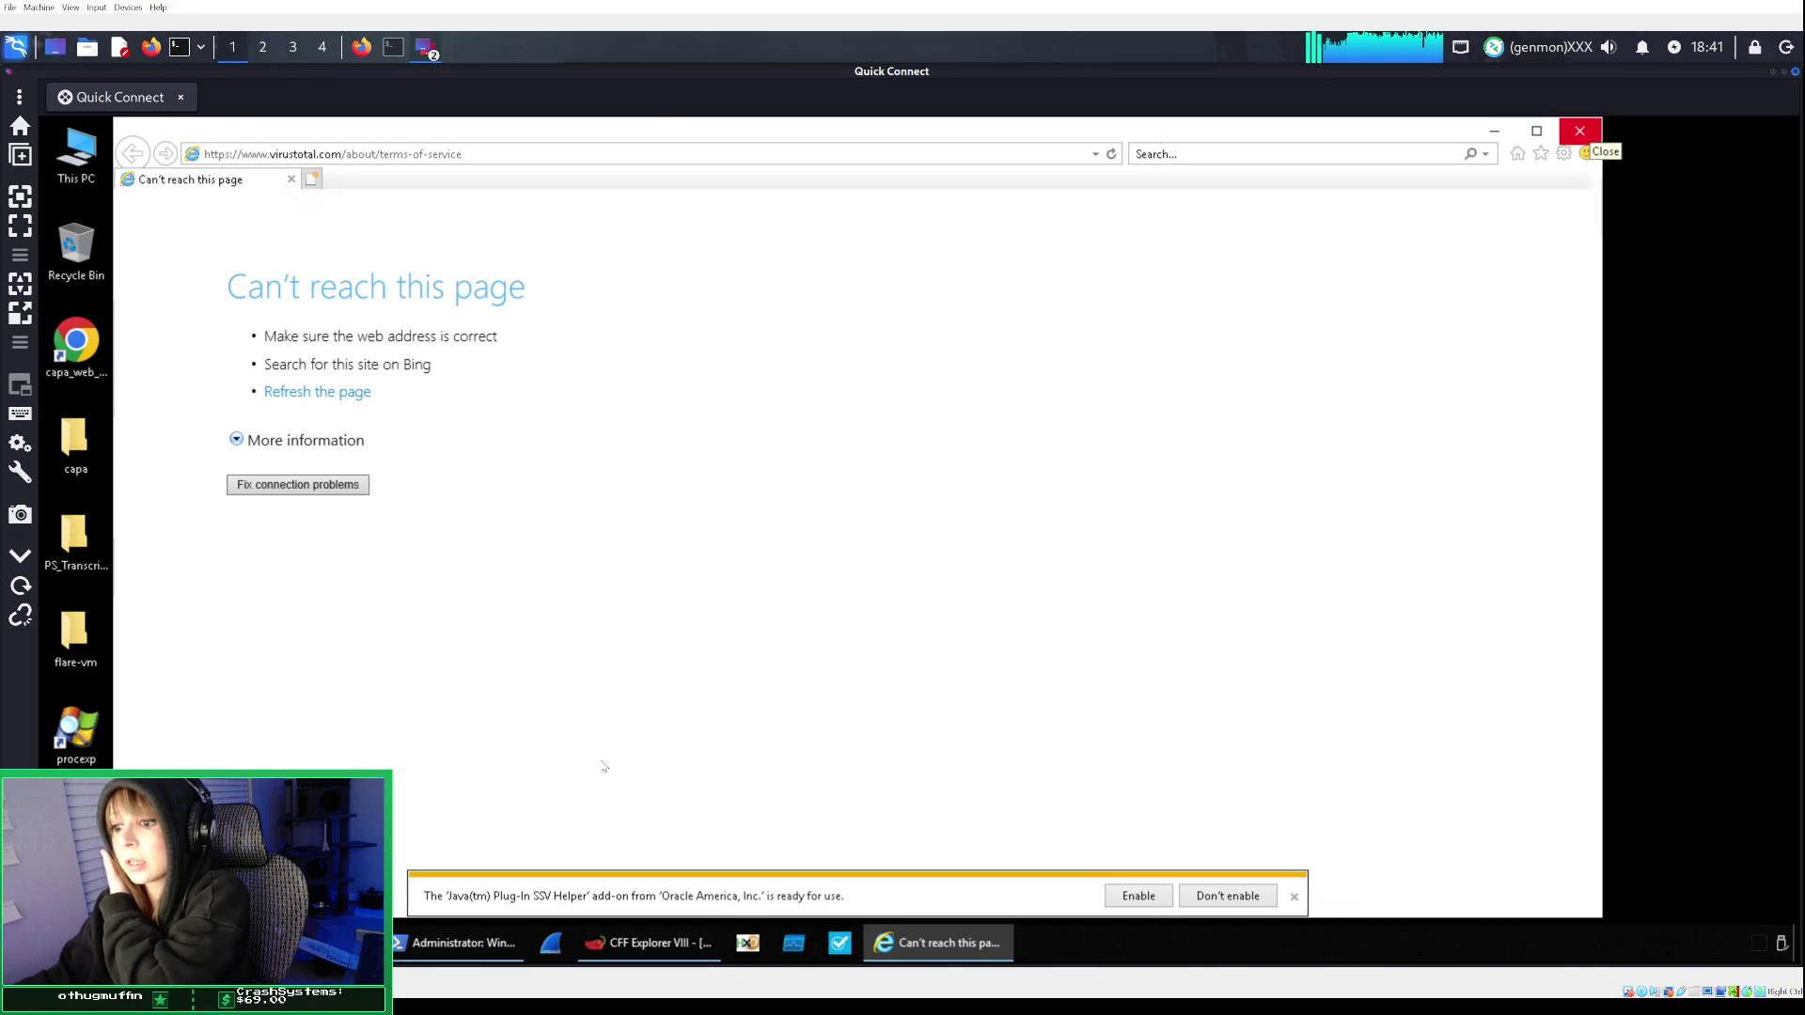
Dismiss TryHackMe's machine-expiring warning and add 1 hour to the target machine.
left_click(361, 46)
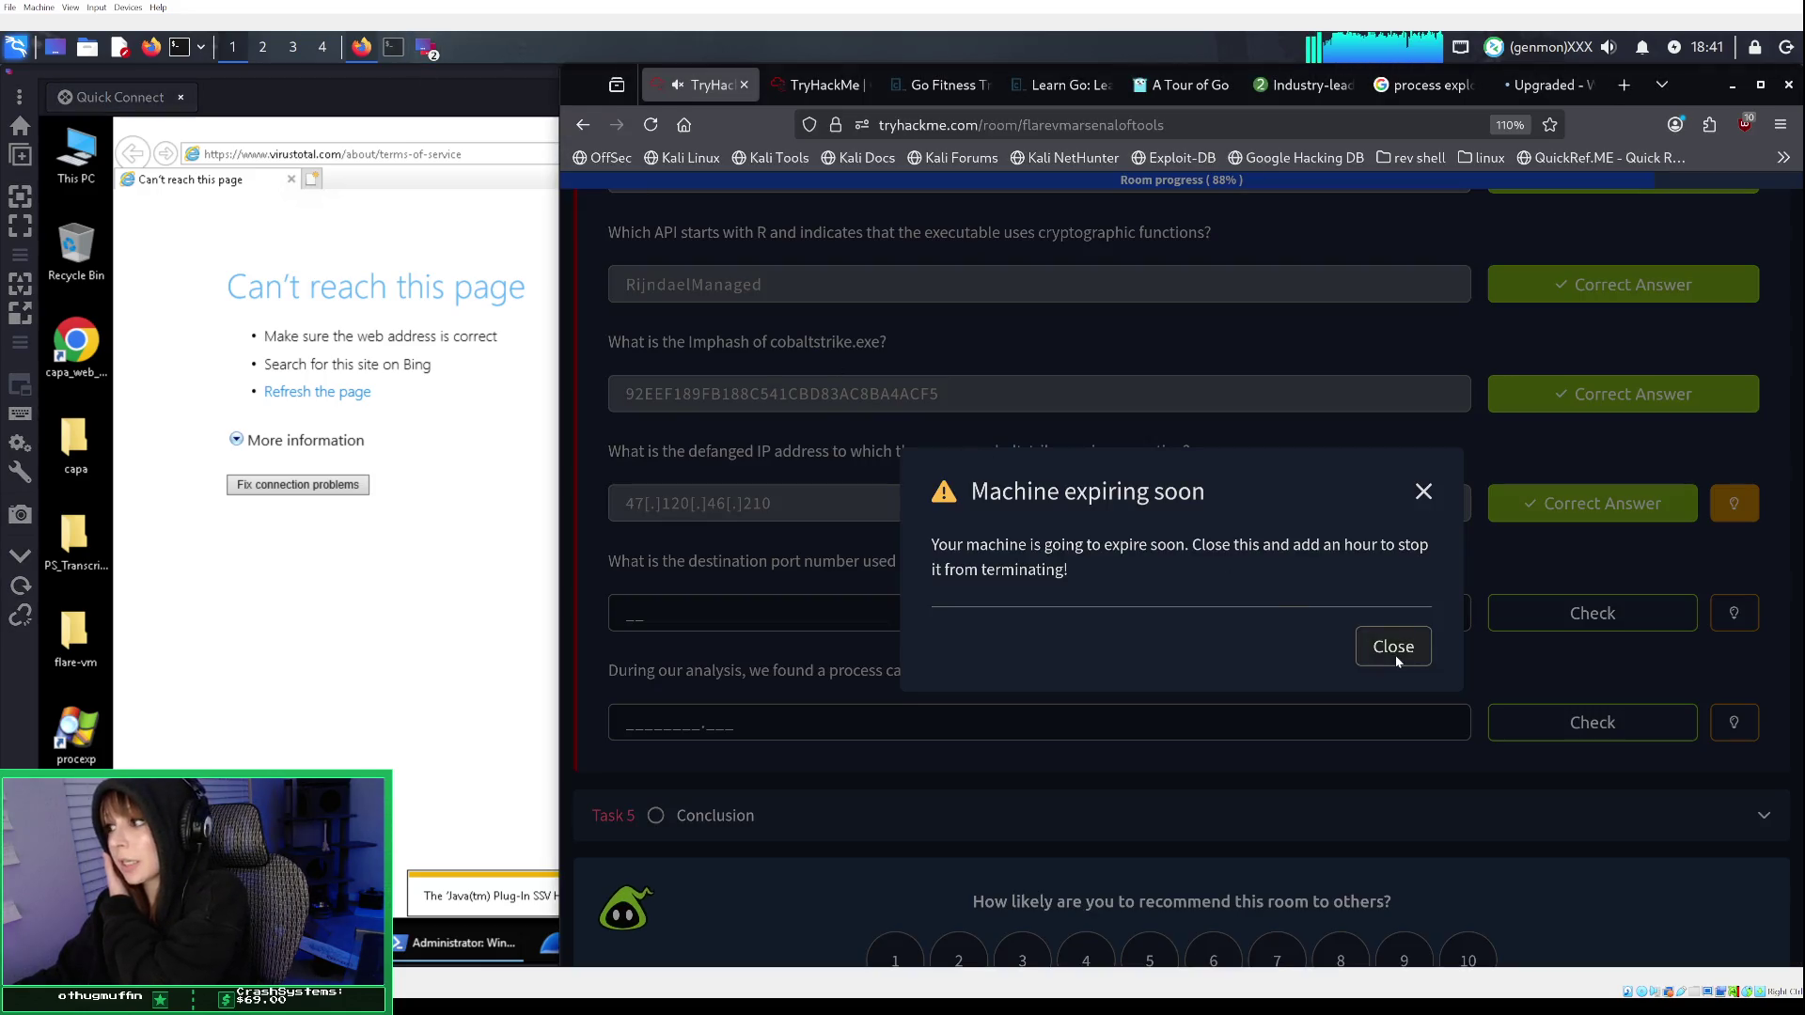
left_click(1396, 660)
scroll(1393, 649, "down", 1)
scroll(1393, 638, "up", 5)
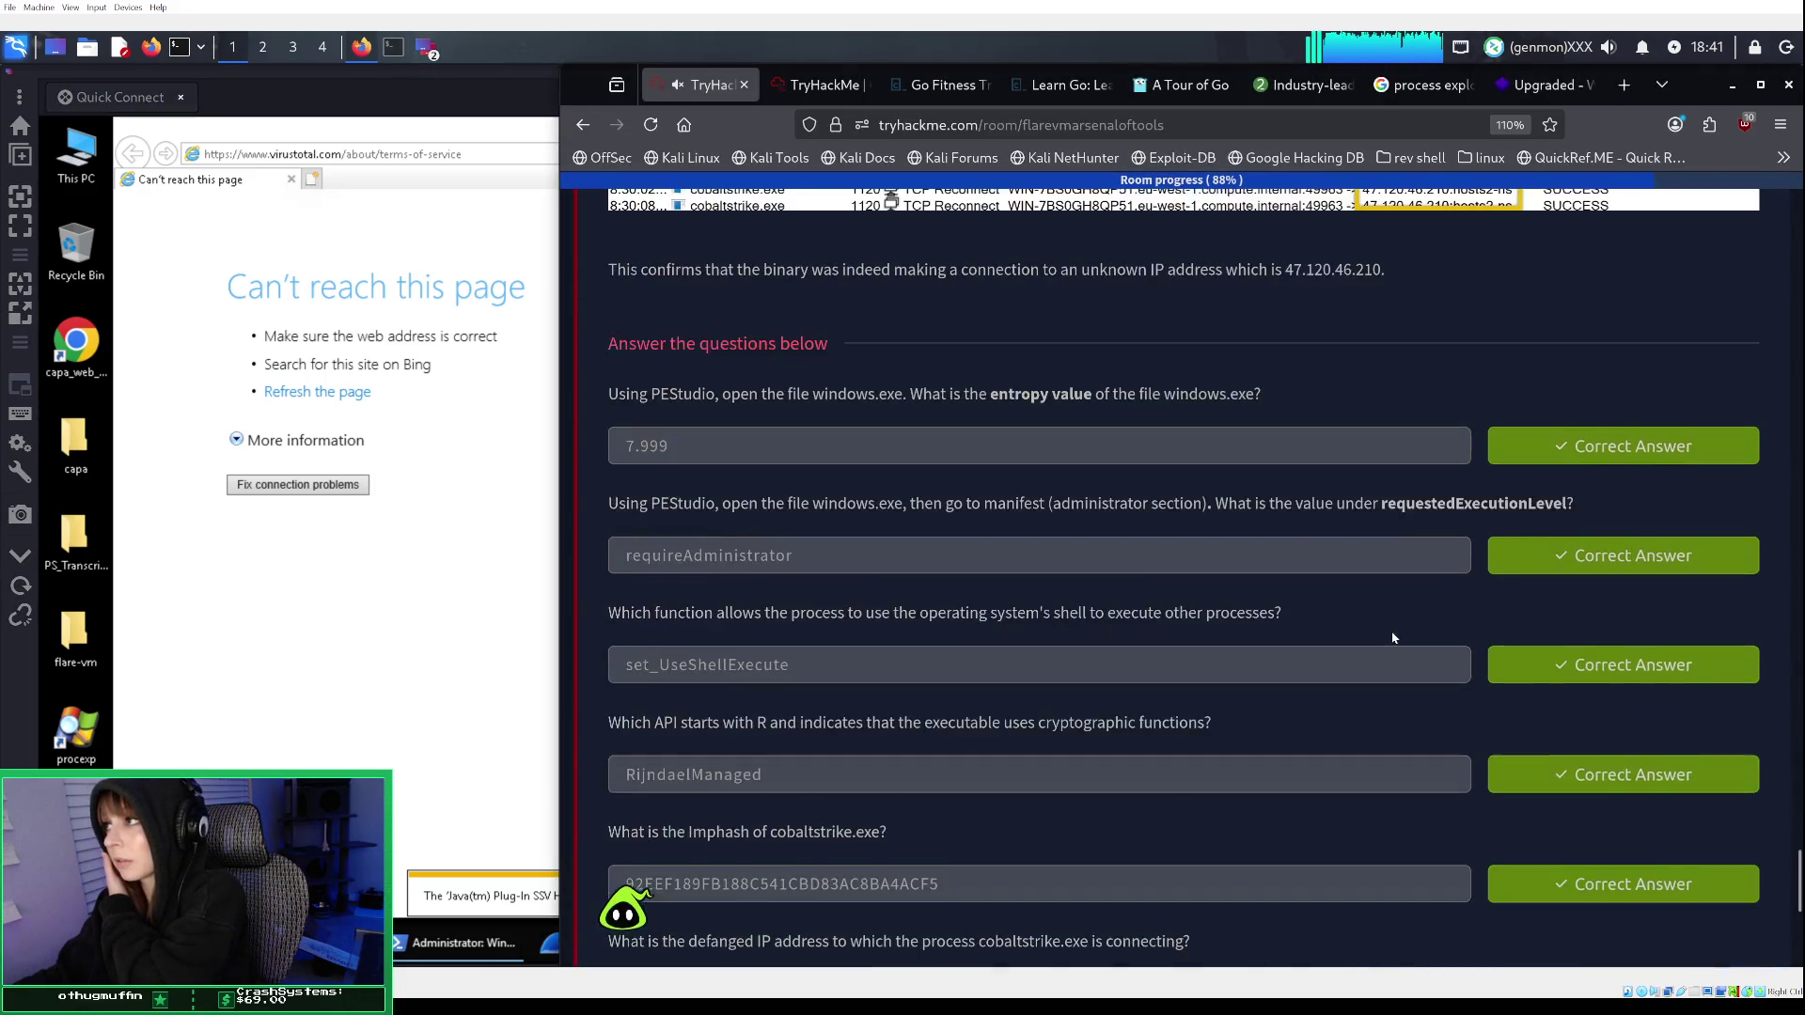
scroll(1393, 638, "up", 15)
scroll(1393, 623, "up", 10)
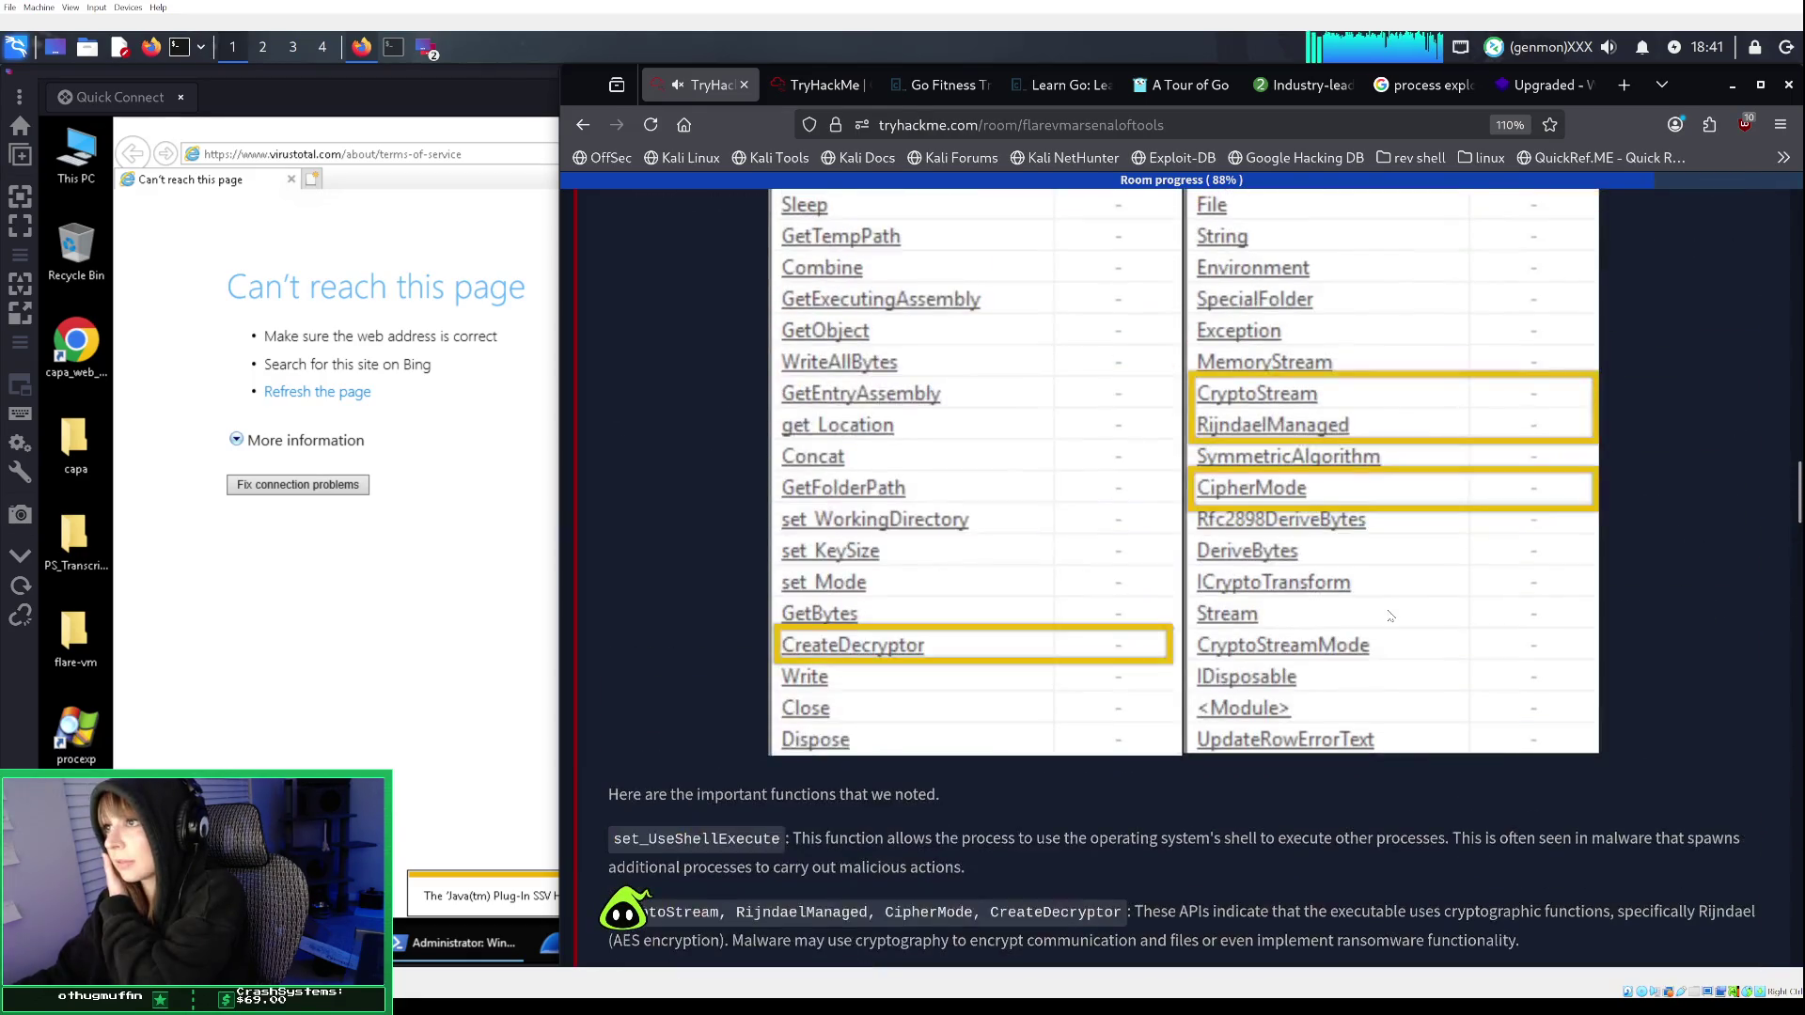
scroll(1390, 616, "up", 10)
scroll(1388, 616, "up", 15)
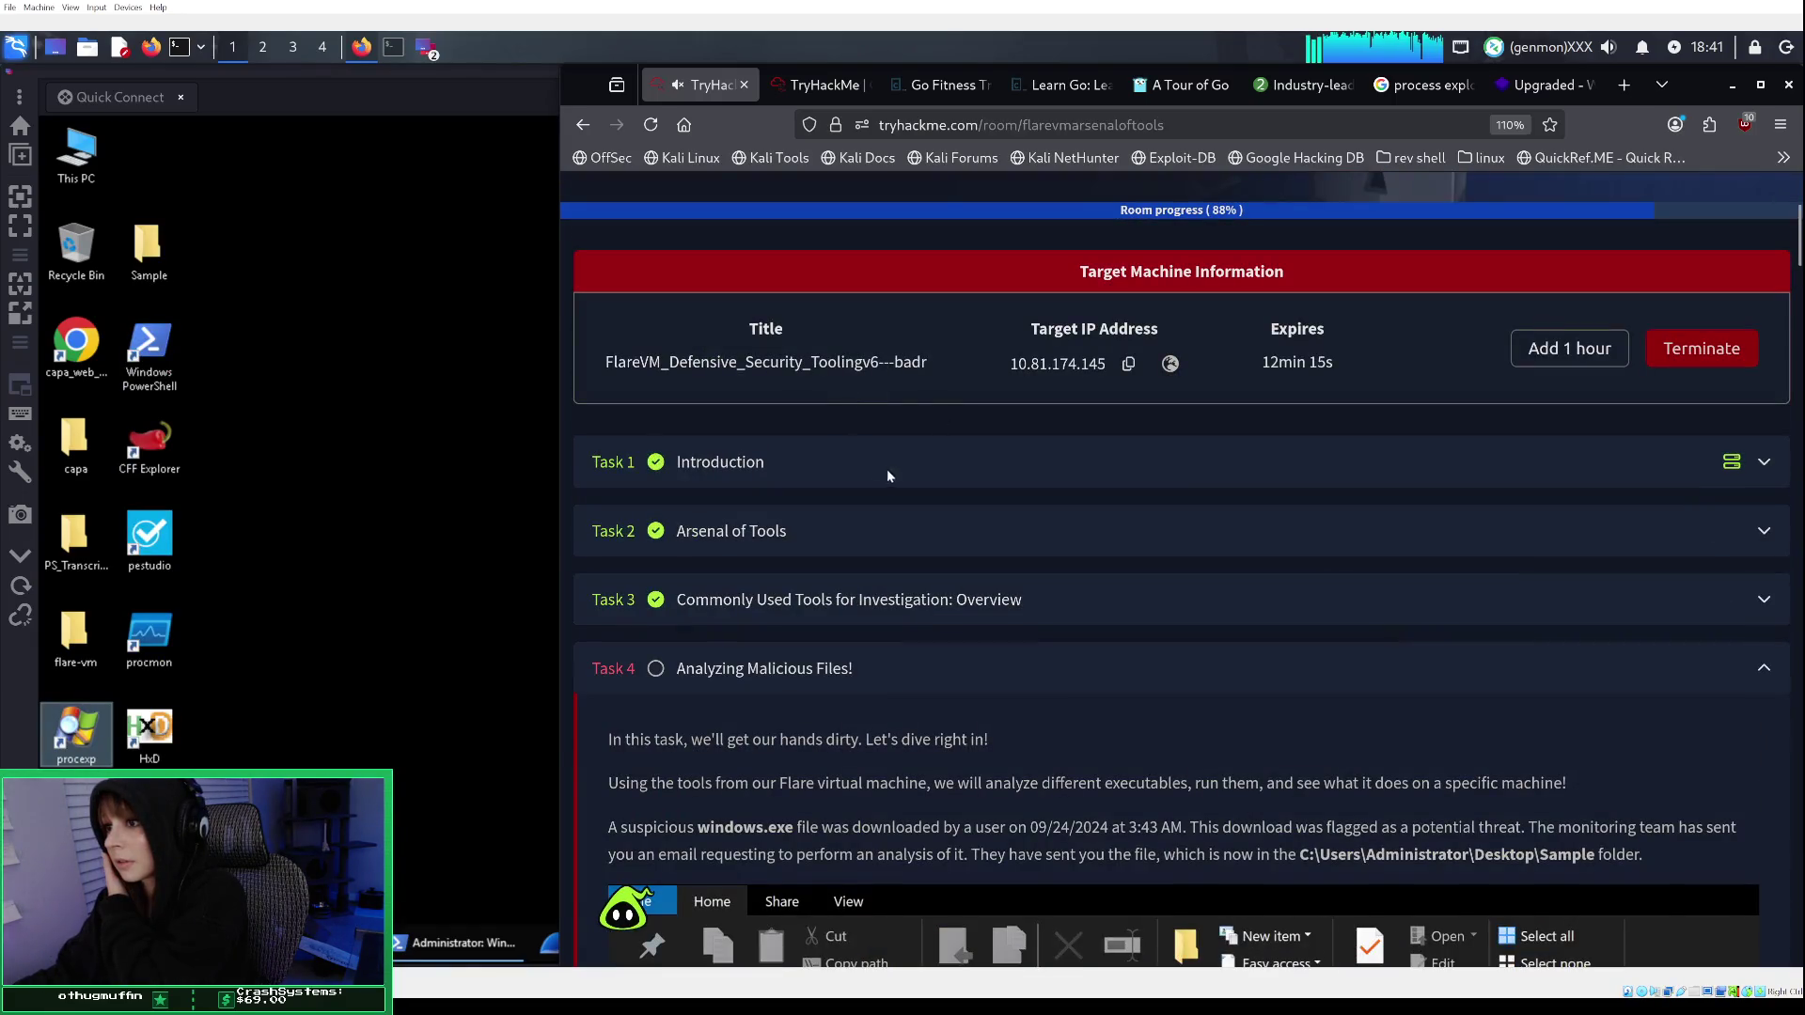
left_click(1541, 354)
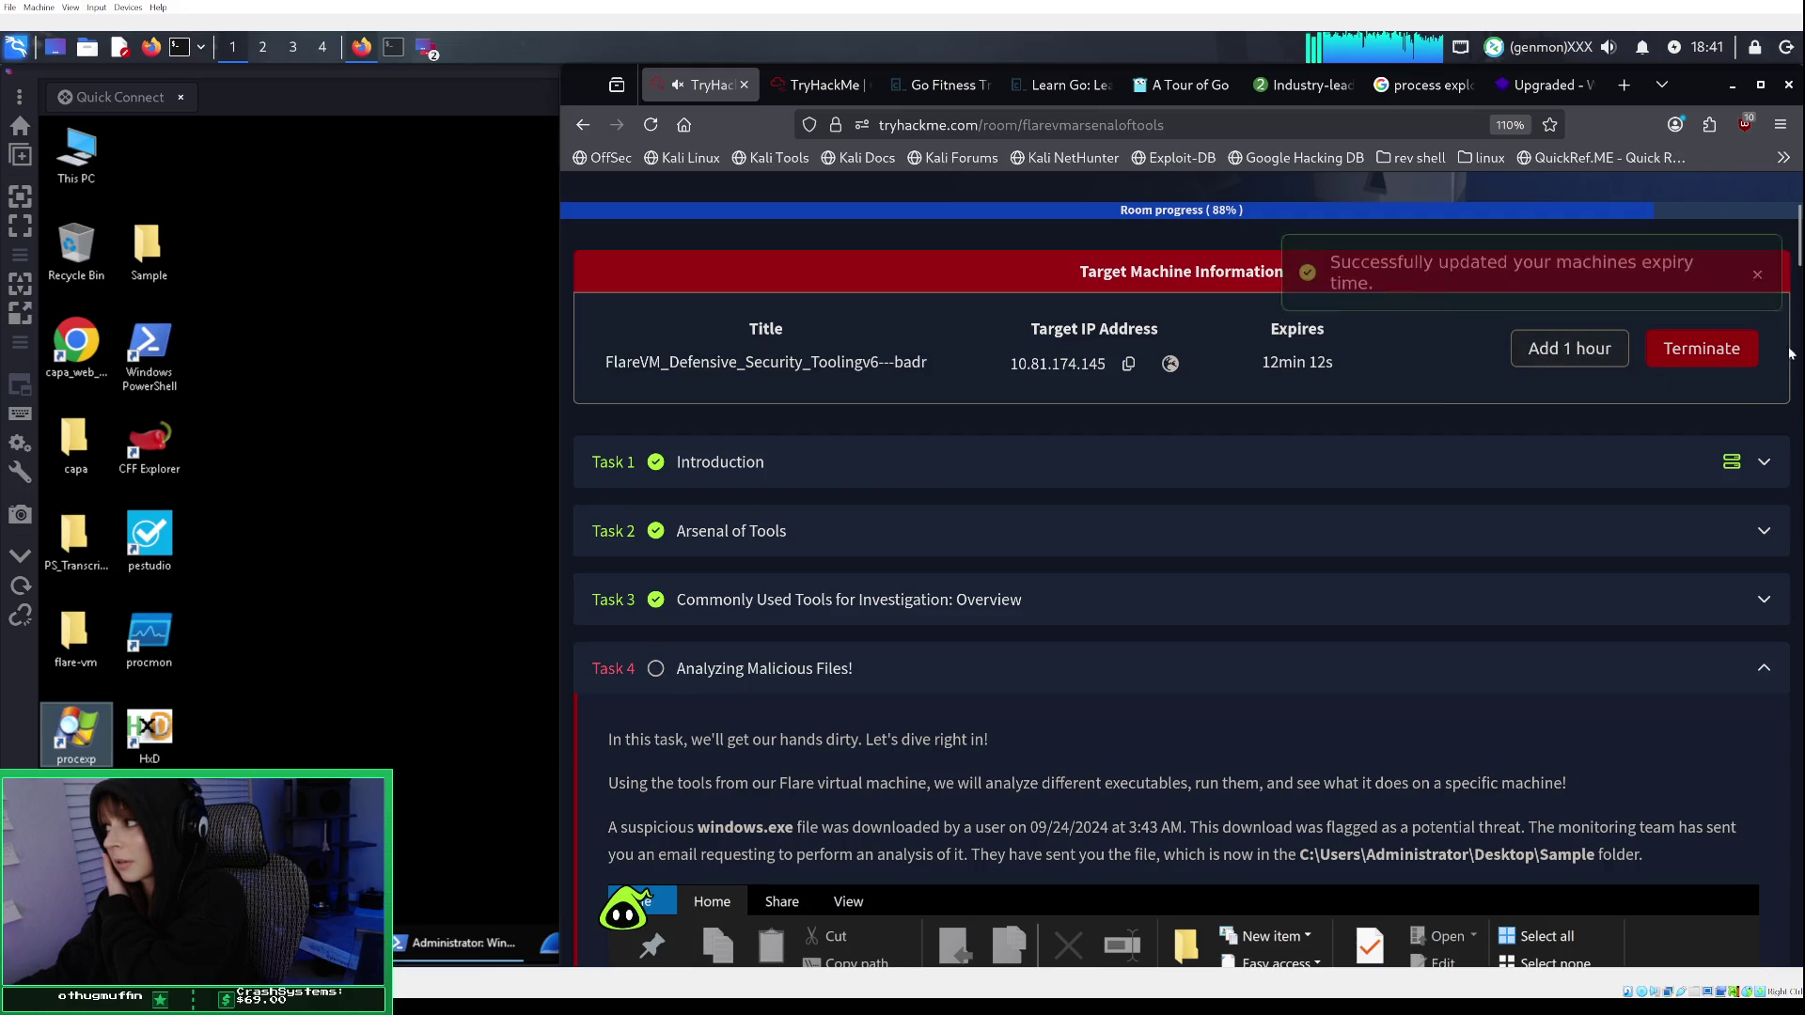
scroll(1797, 245, "down", 10)
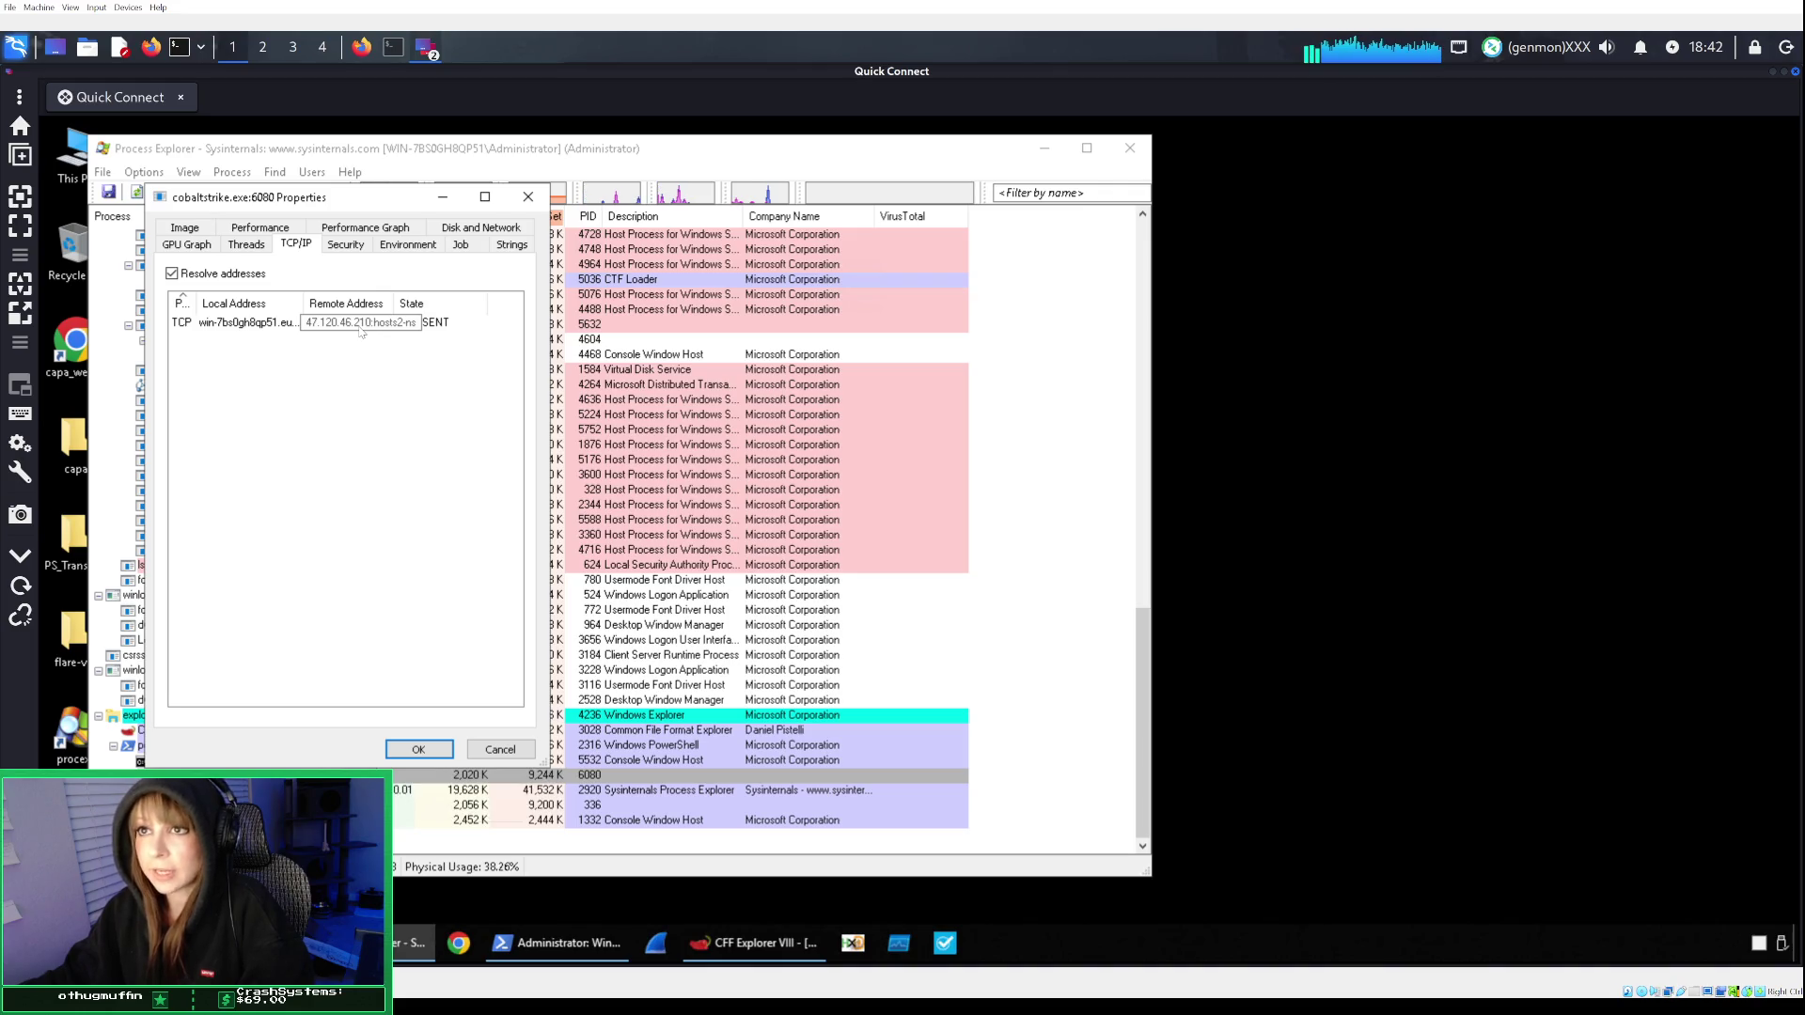
Turn off 'Resolve addresses' to reveal 47.120.46.210:81, then return to the TryHackMe questions.
left_click(192, 274)
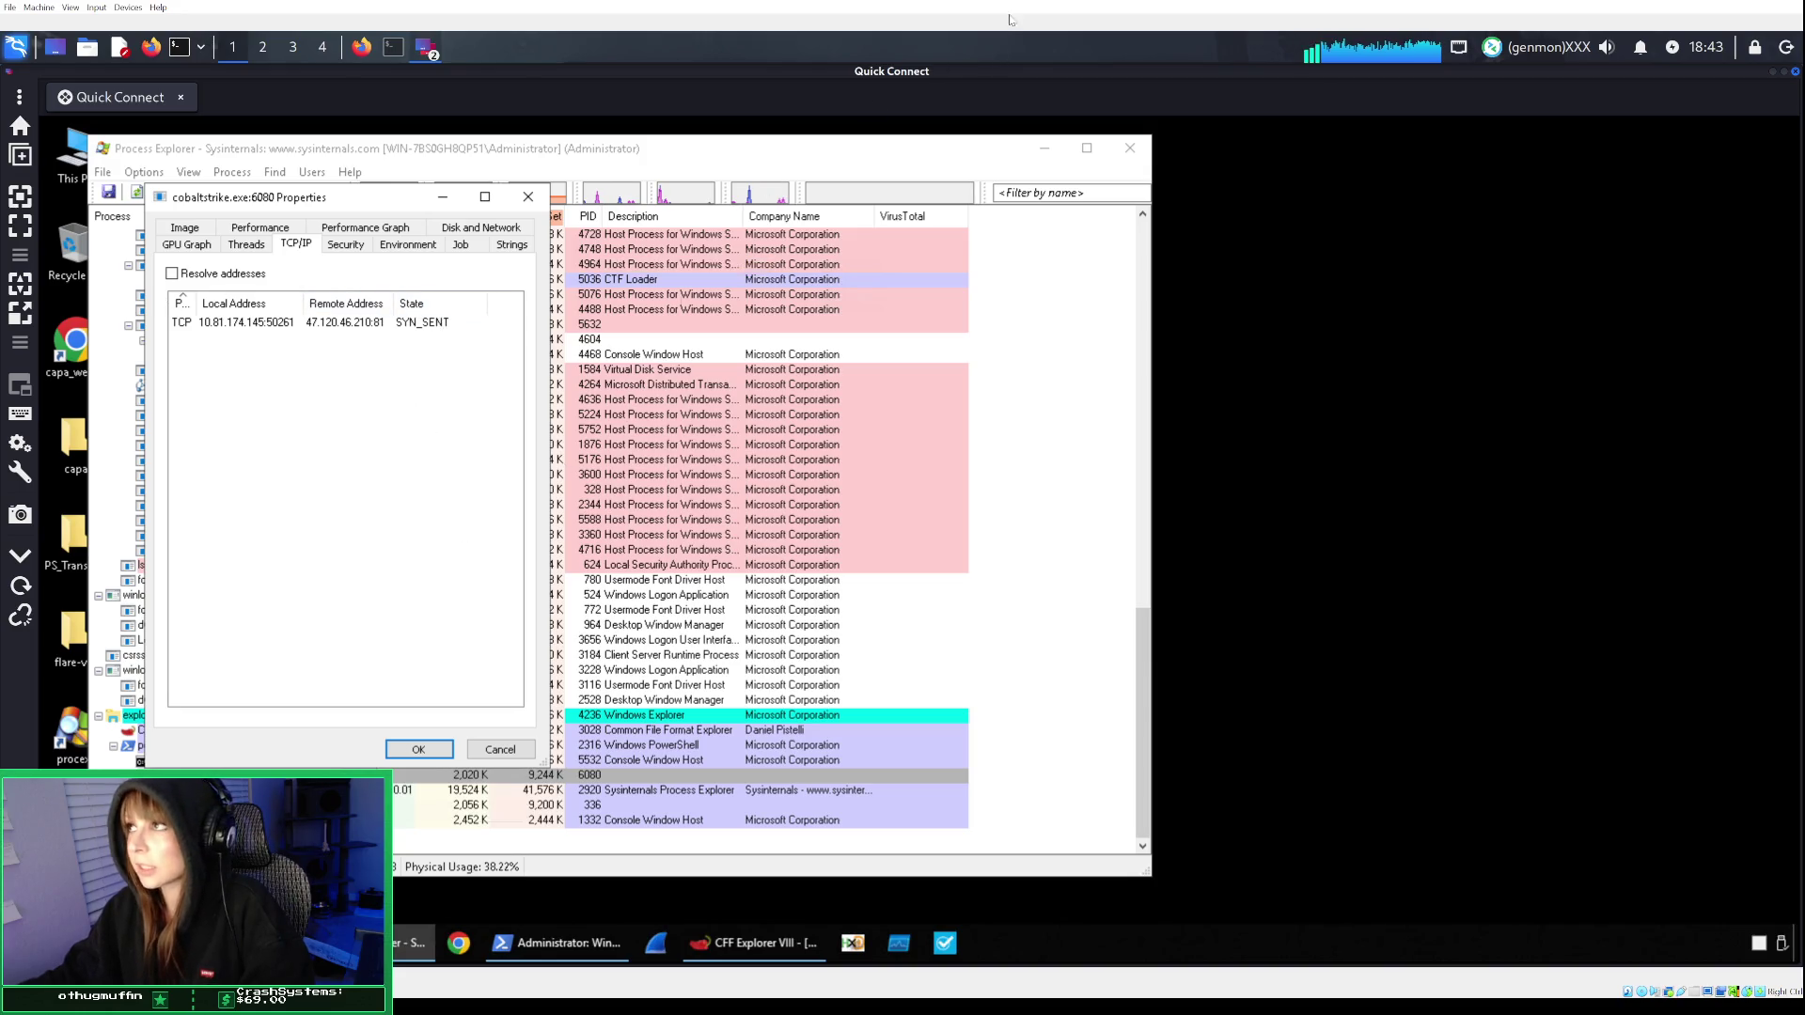
left_click(361, 47)
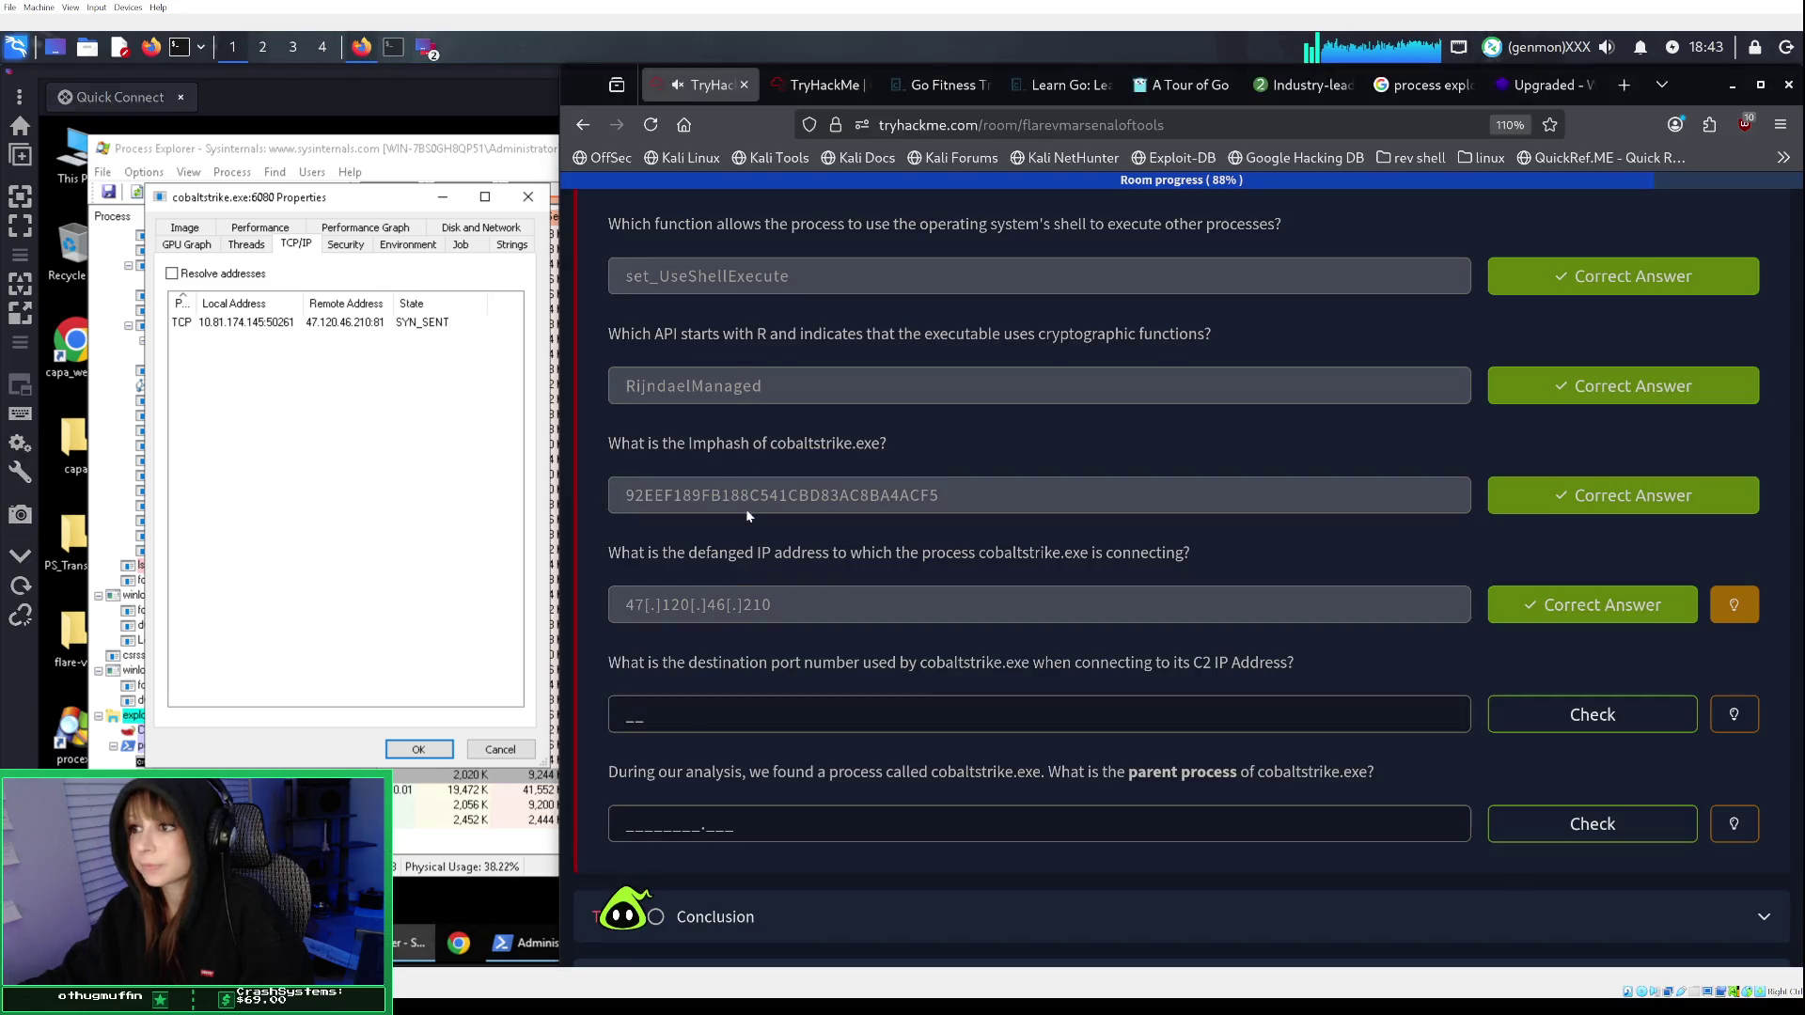
Submit 81 as the C2 destination port answer, then bring the VM forward.
left_click(685, 713)
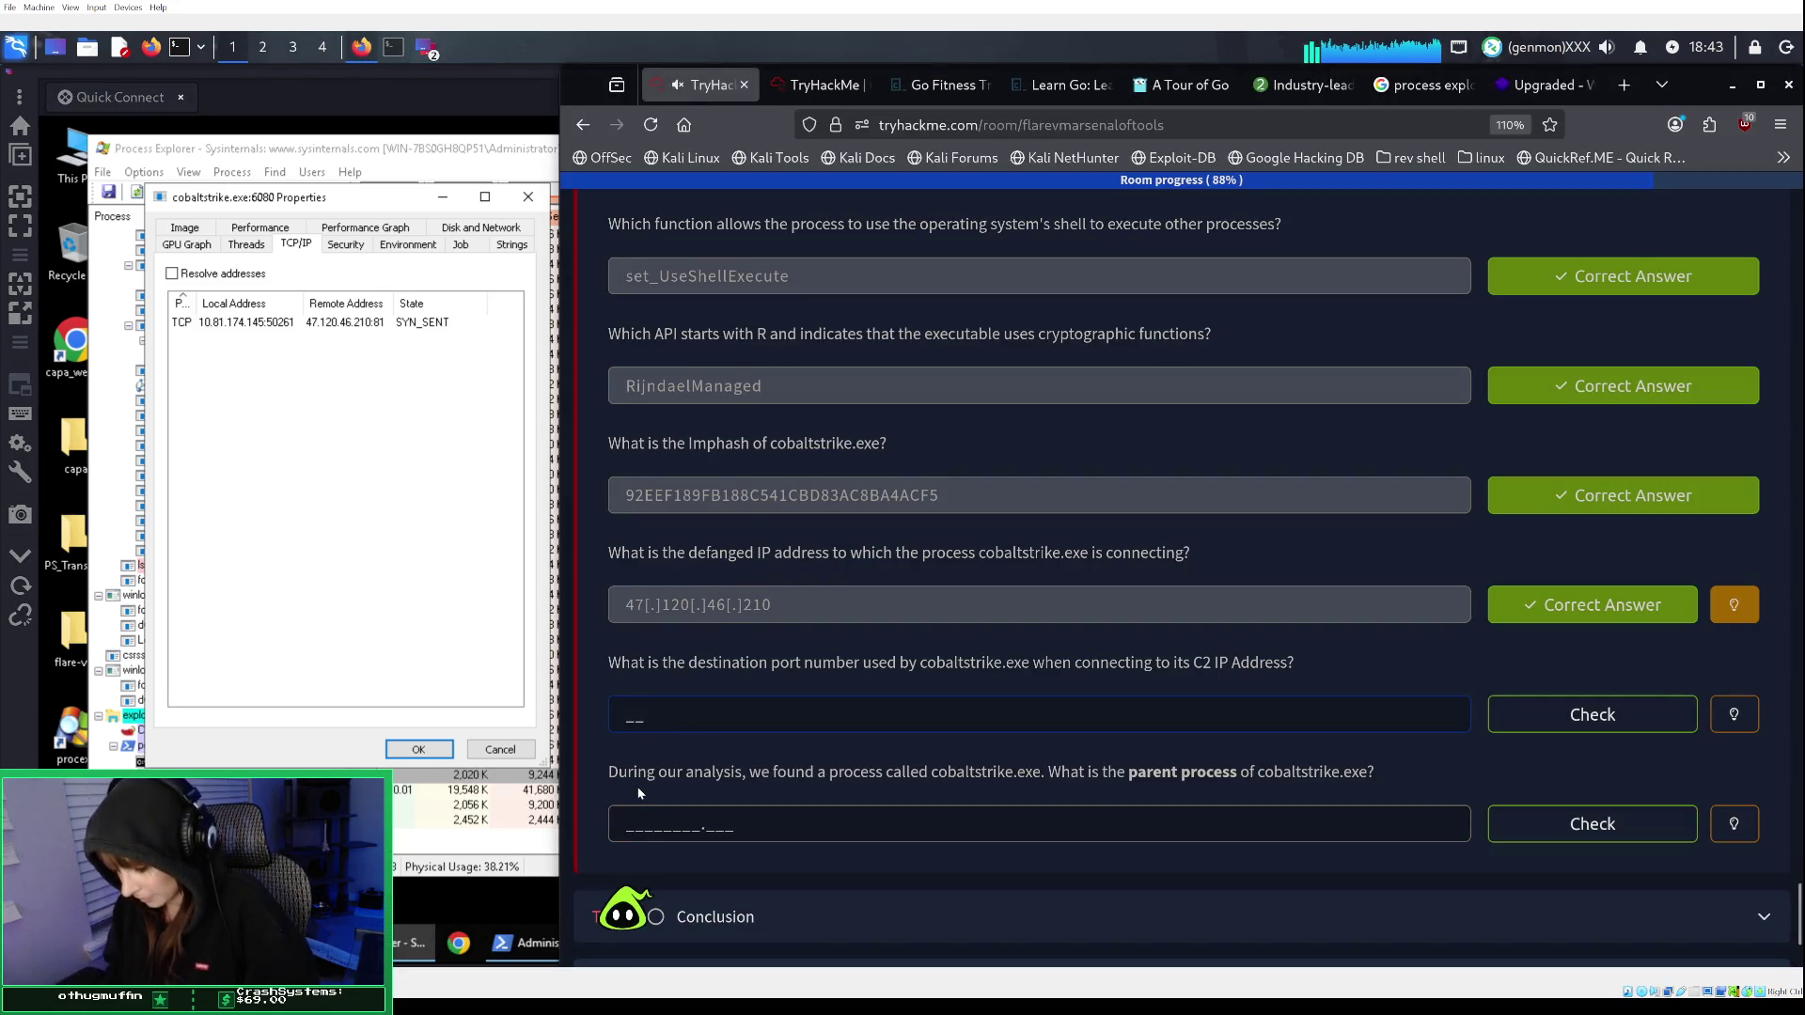
type("81")
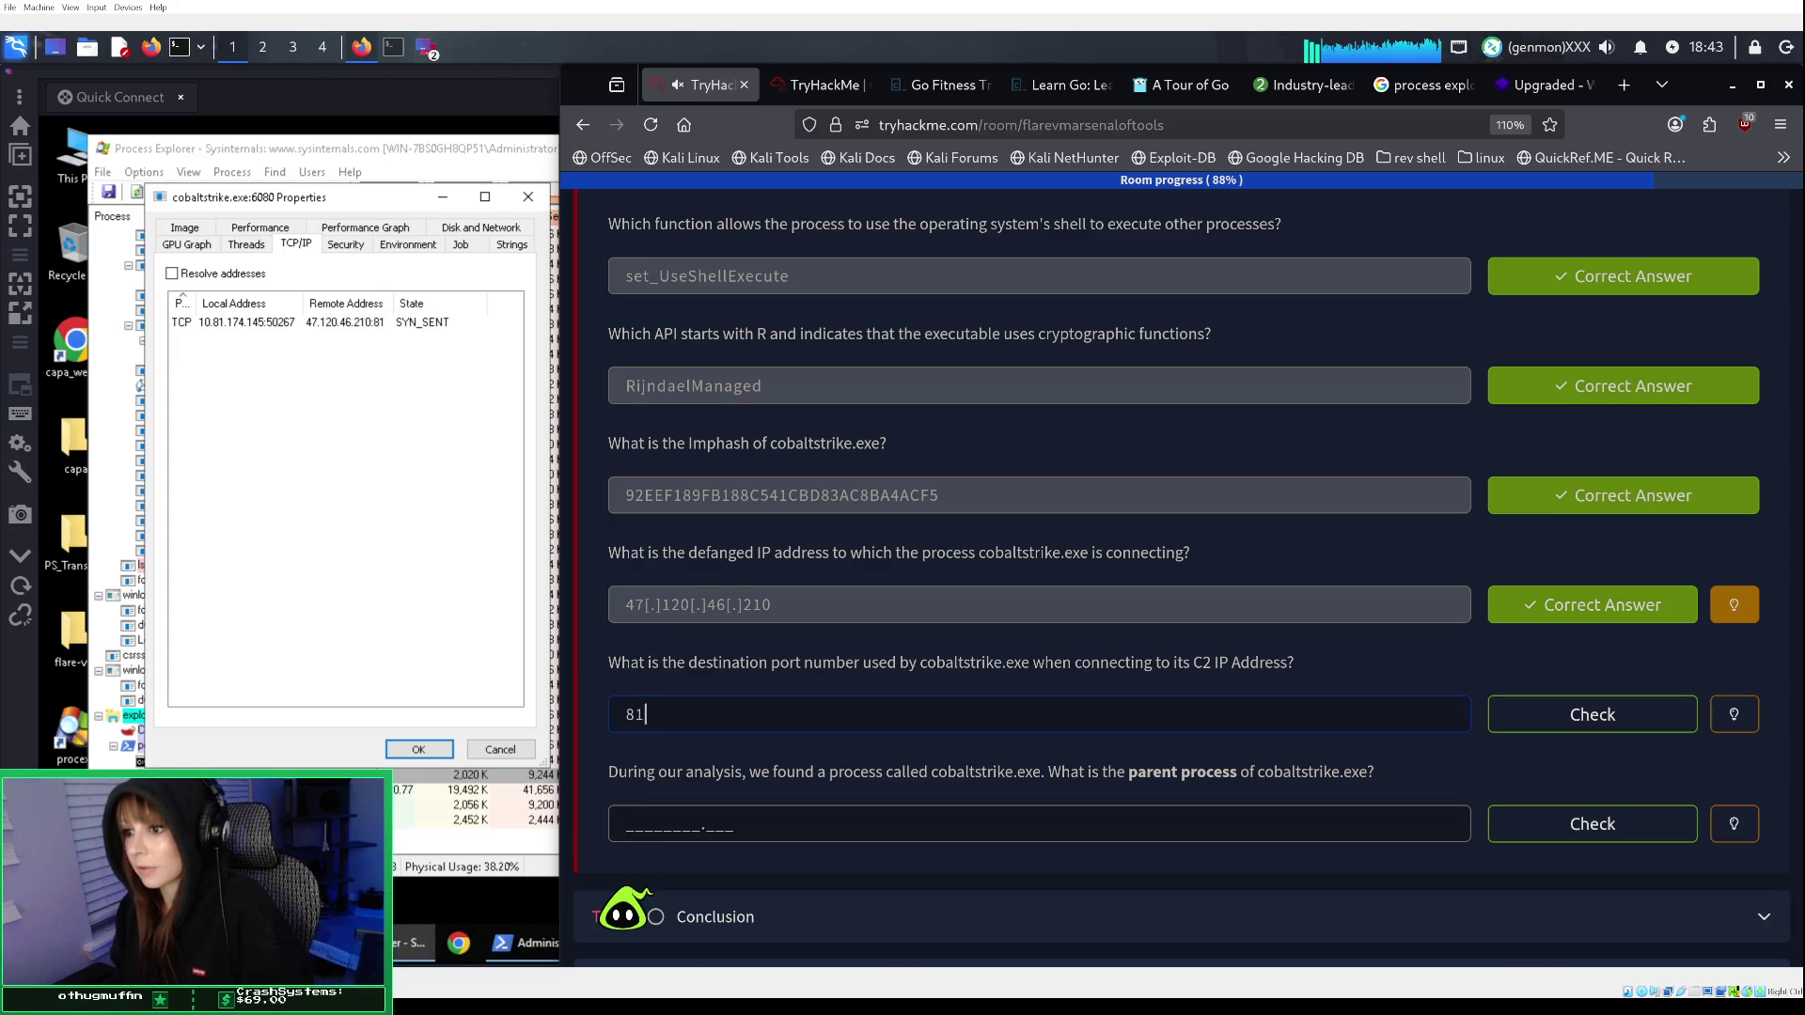
key("Return")
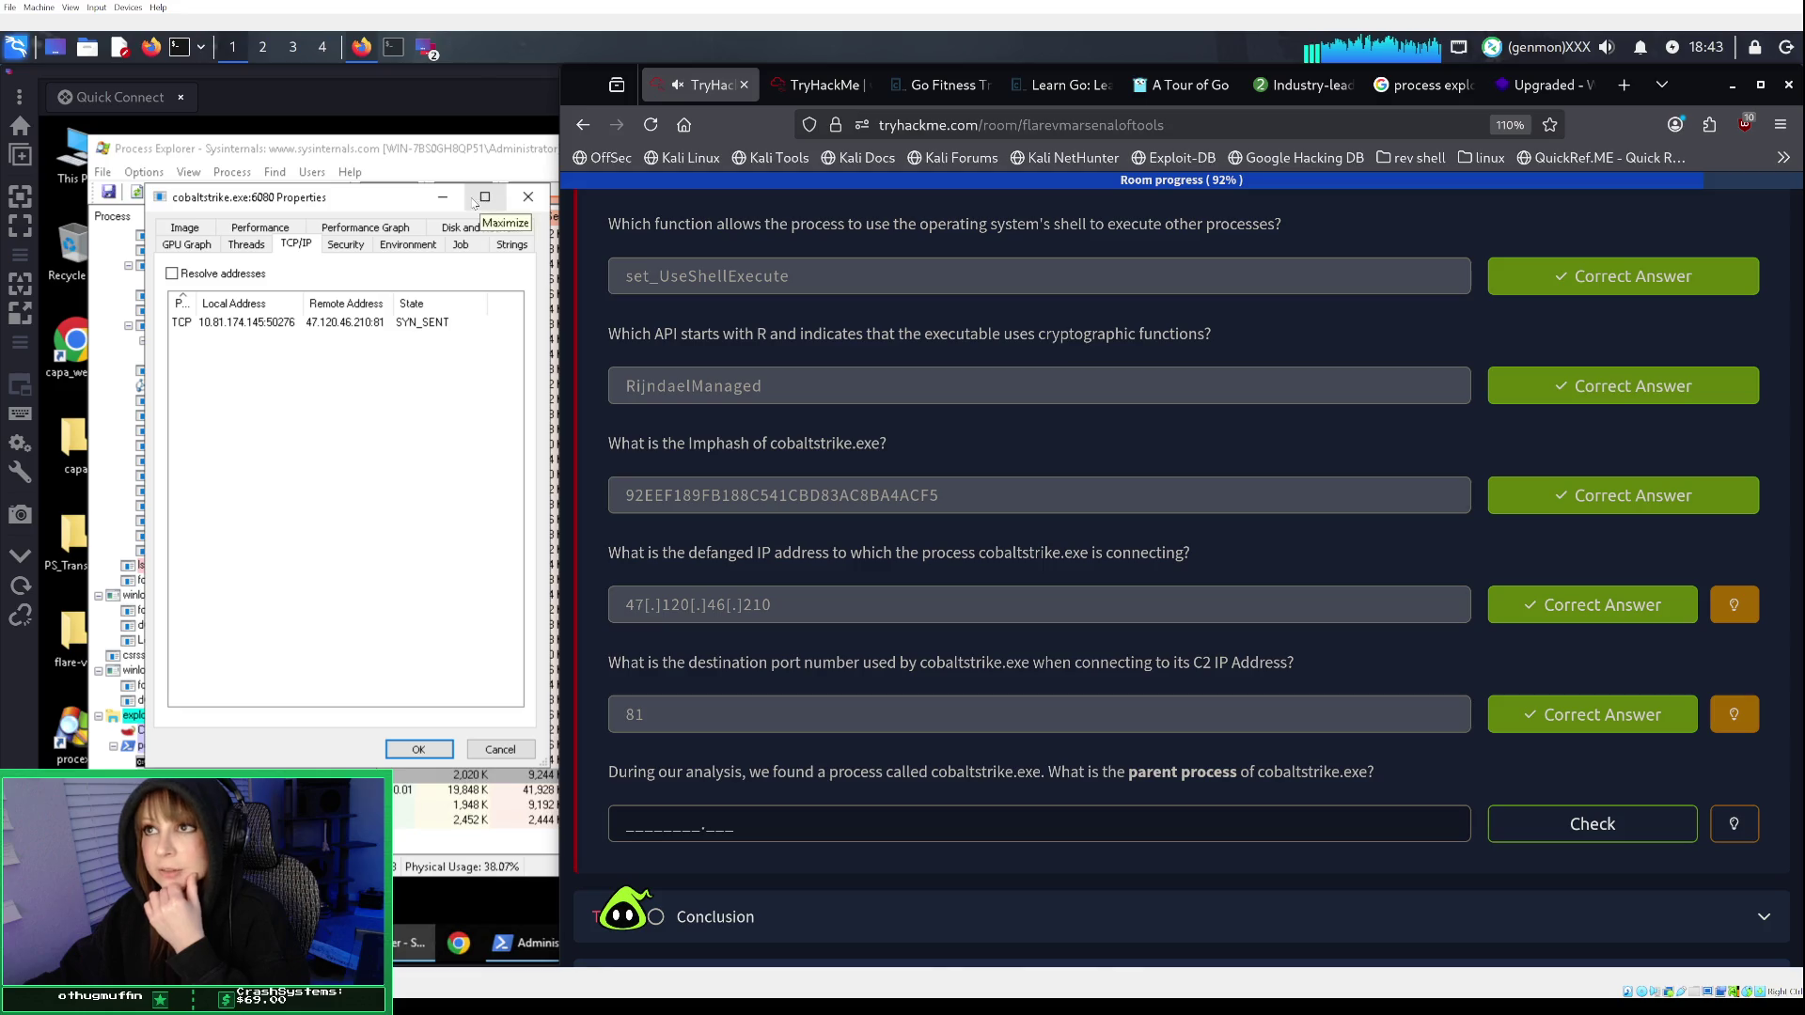
left_click(522, 200)
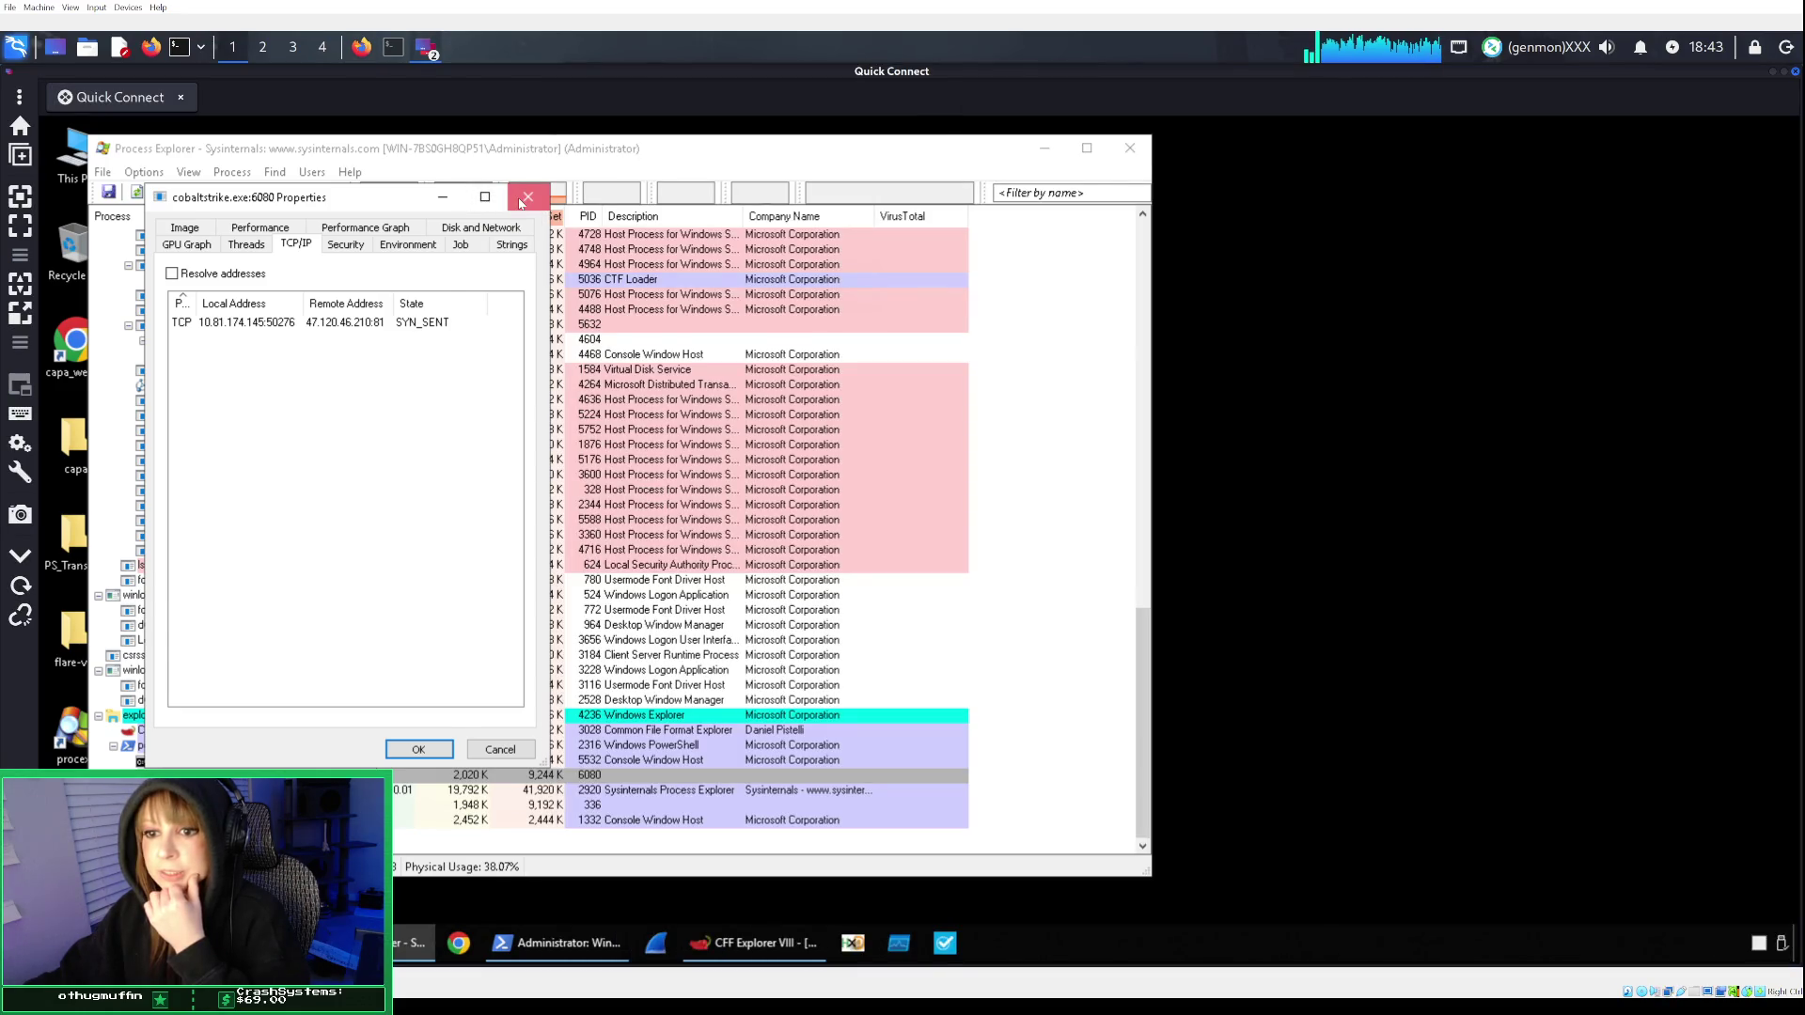
Close the properties window, answer explorer.exe as the parent process, and expand the Conclusion task.
left_click(522, 200)
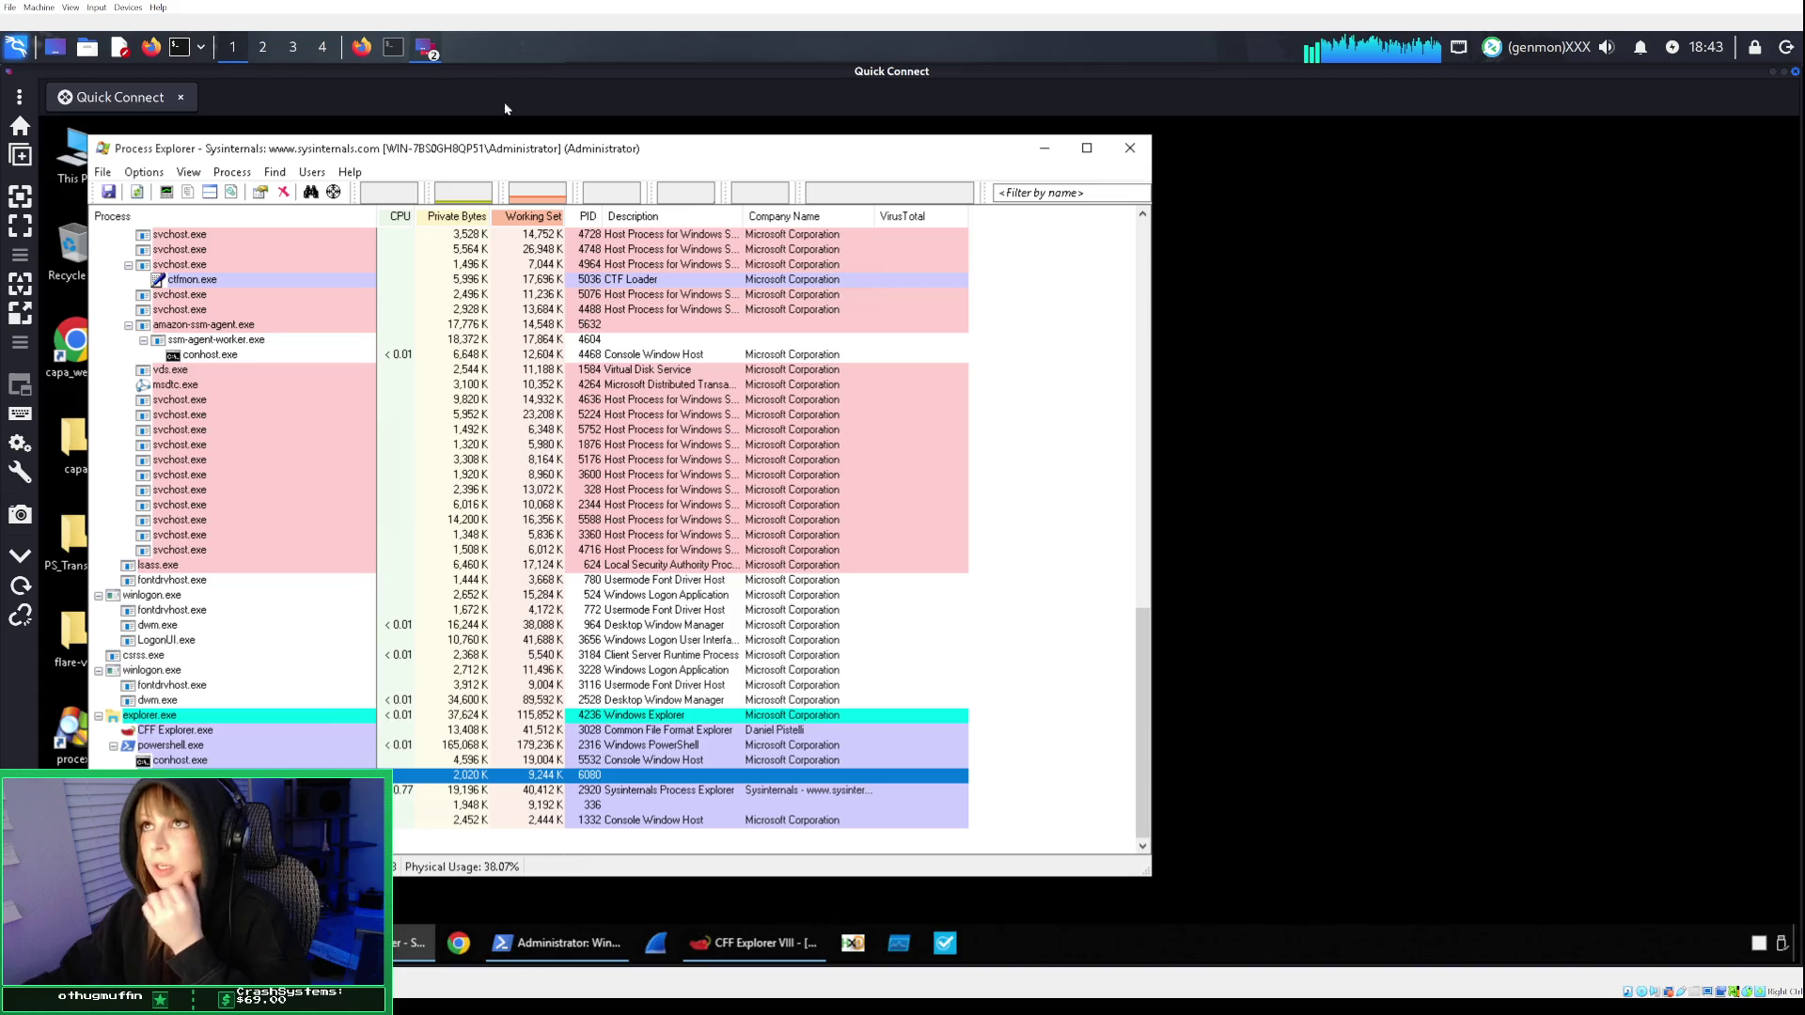
left_click(361, 47)
left_click(689, 825)
type("xplorer")
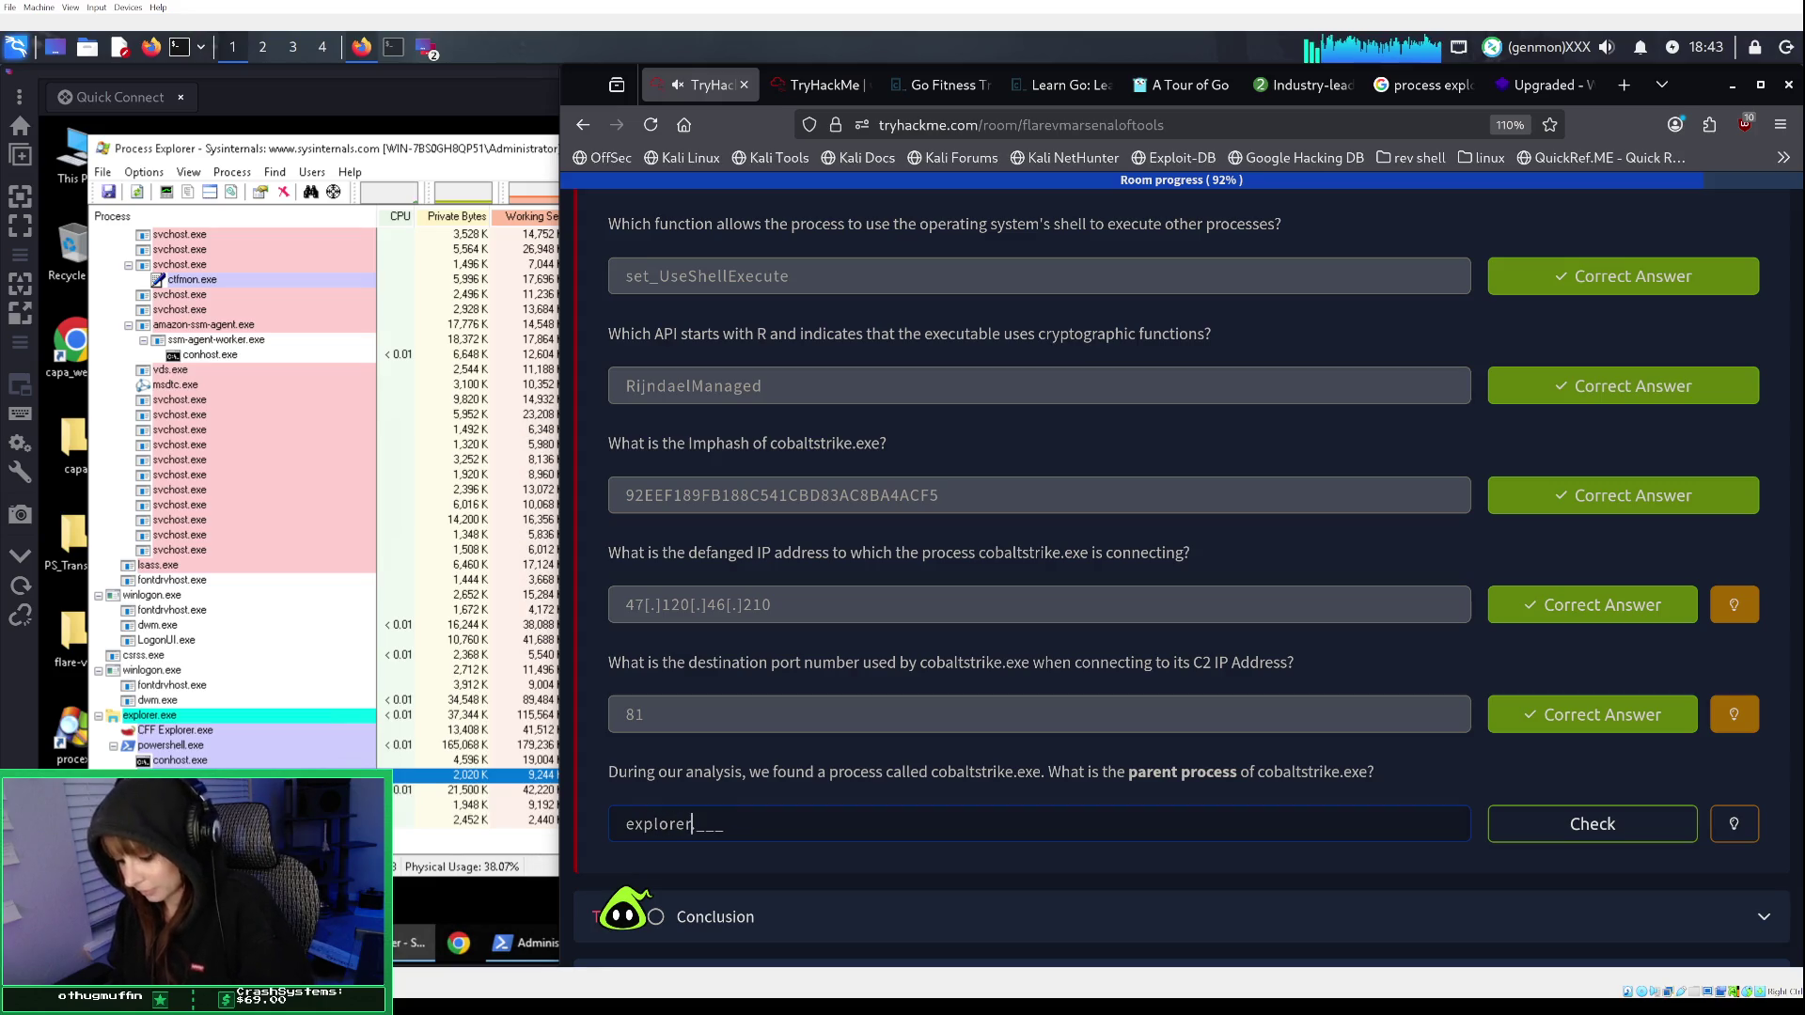
type(".ex")
key("Return")
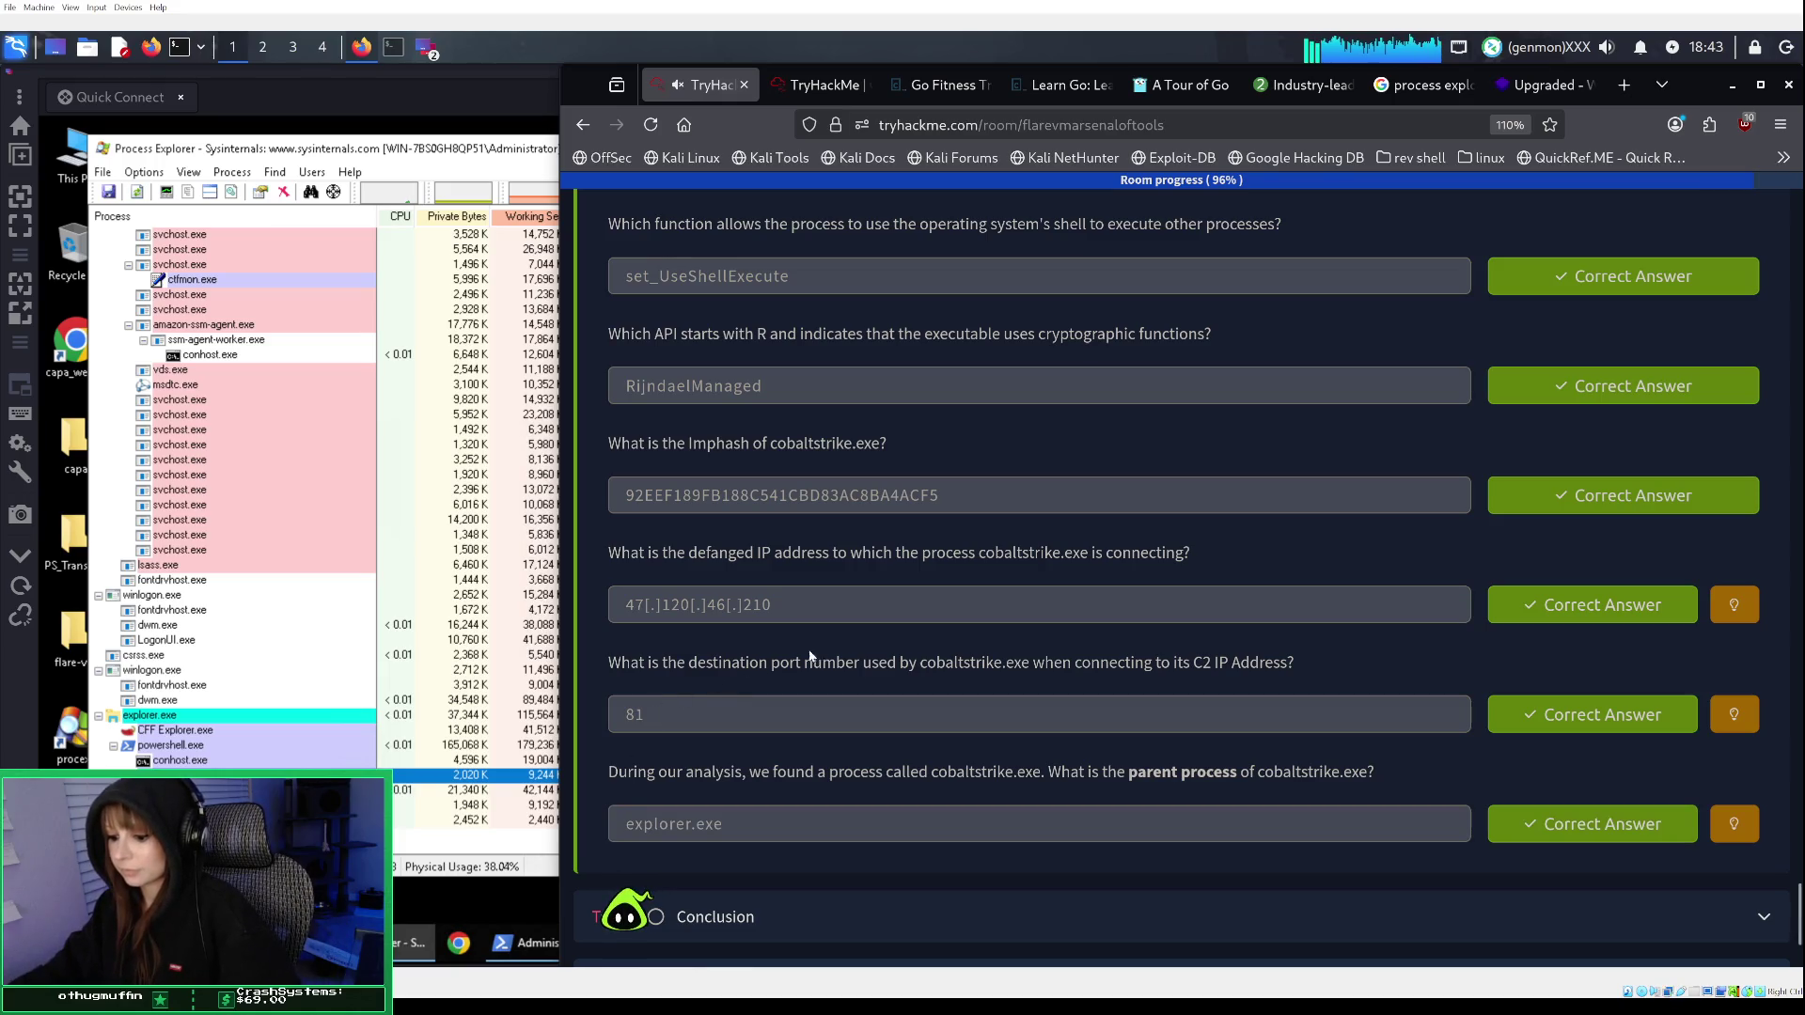
scroll(857, 642, "down", 3)
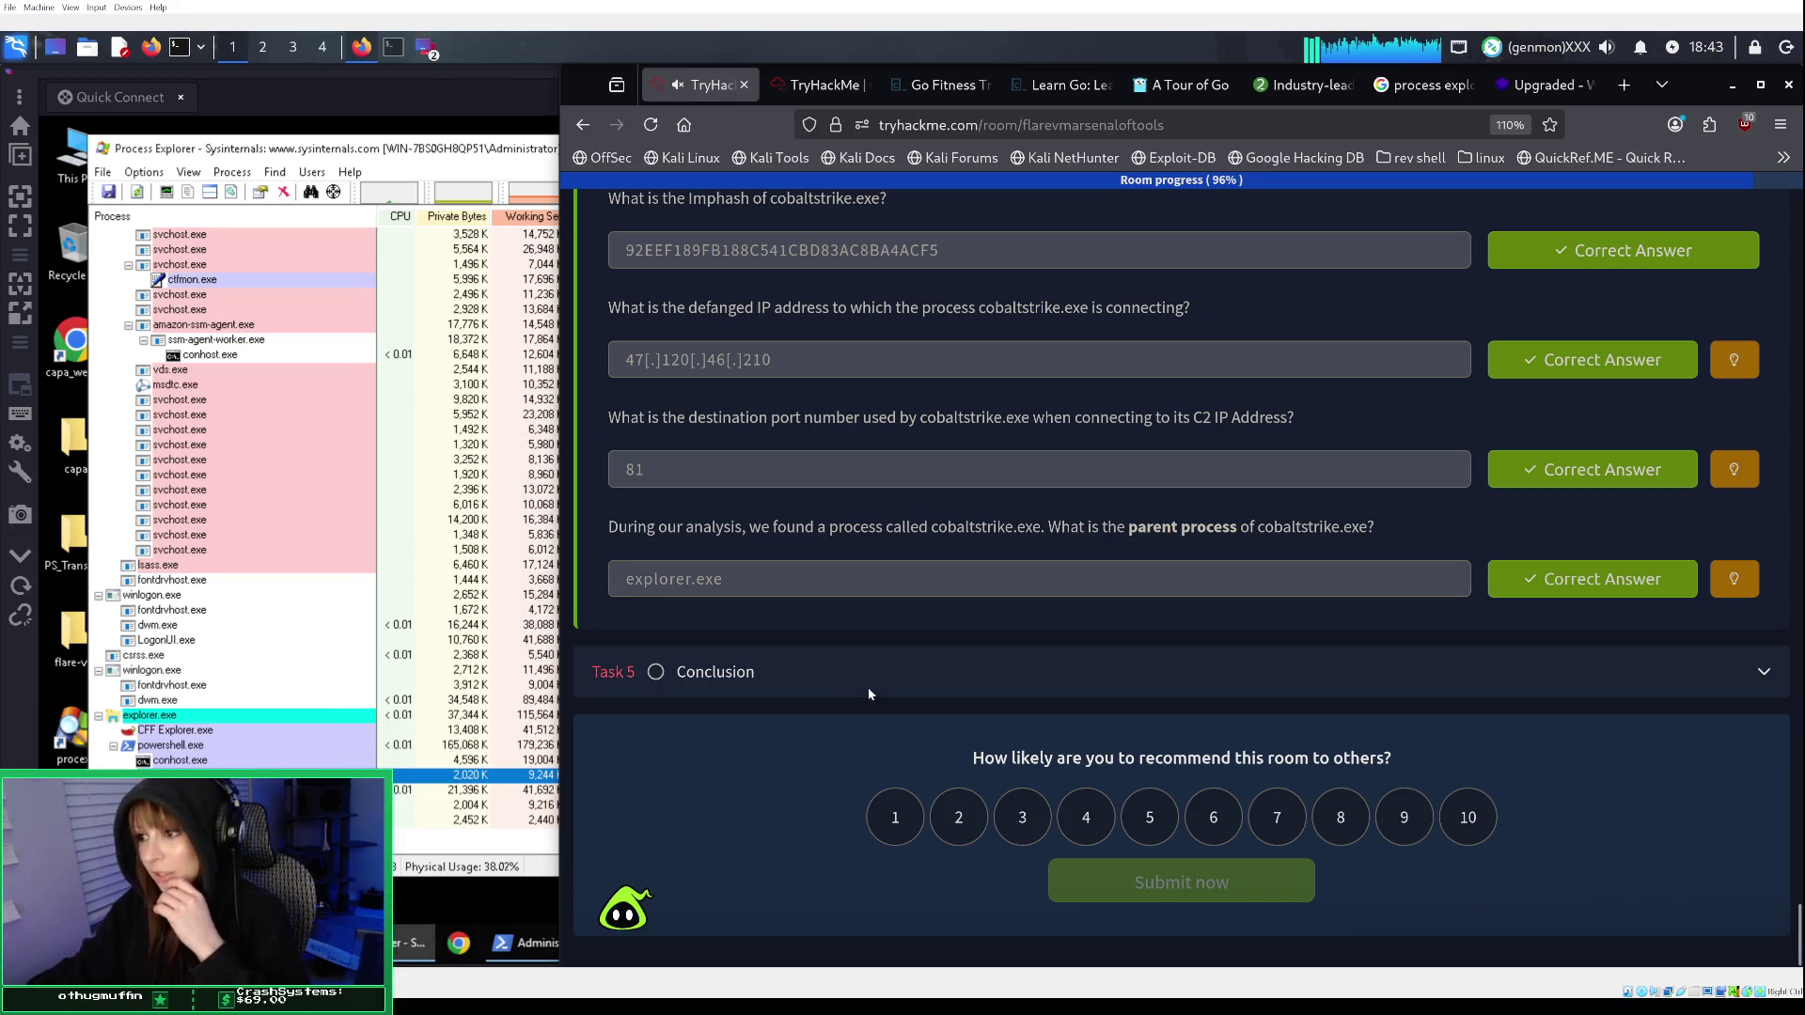
left_click(861, 684)
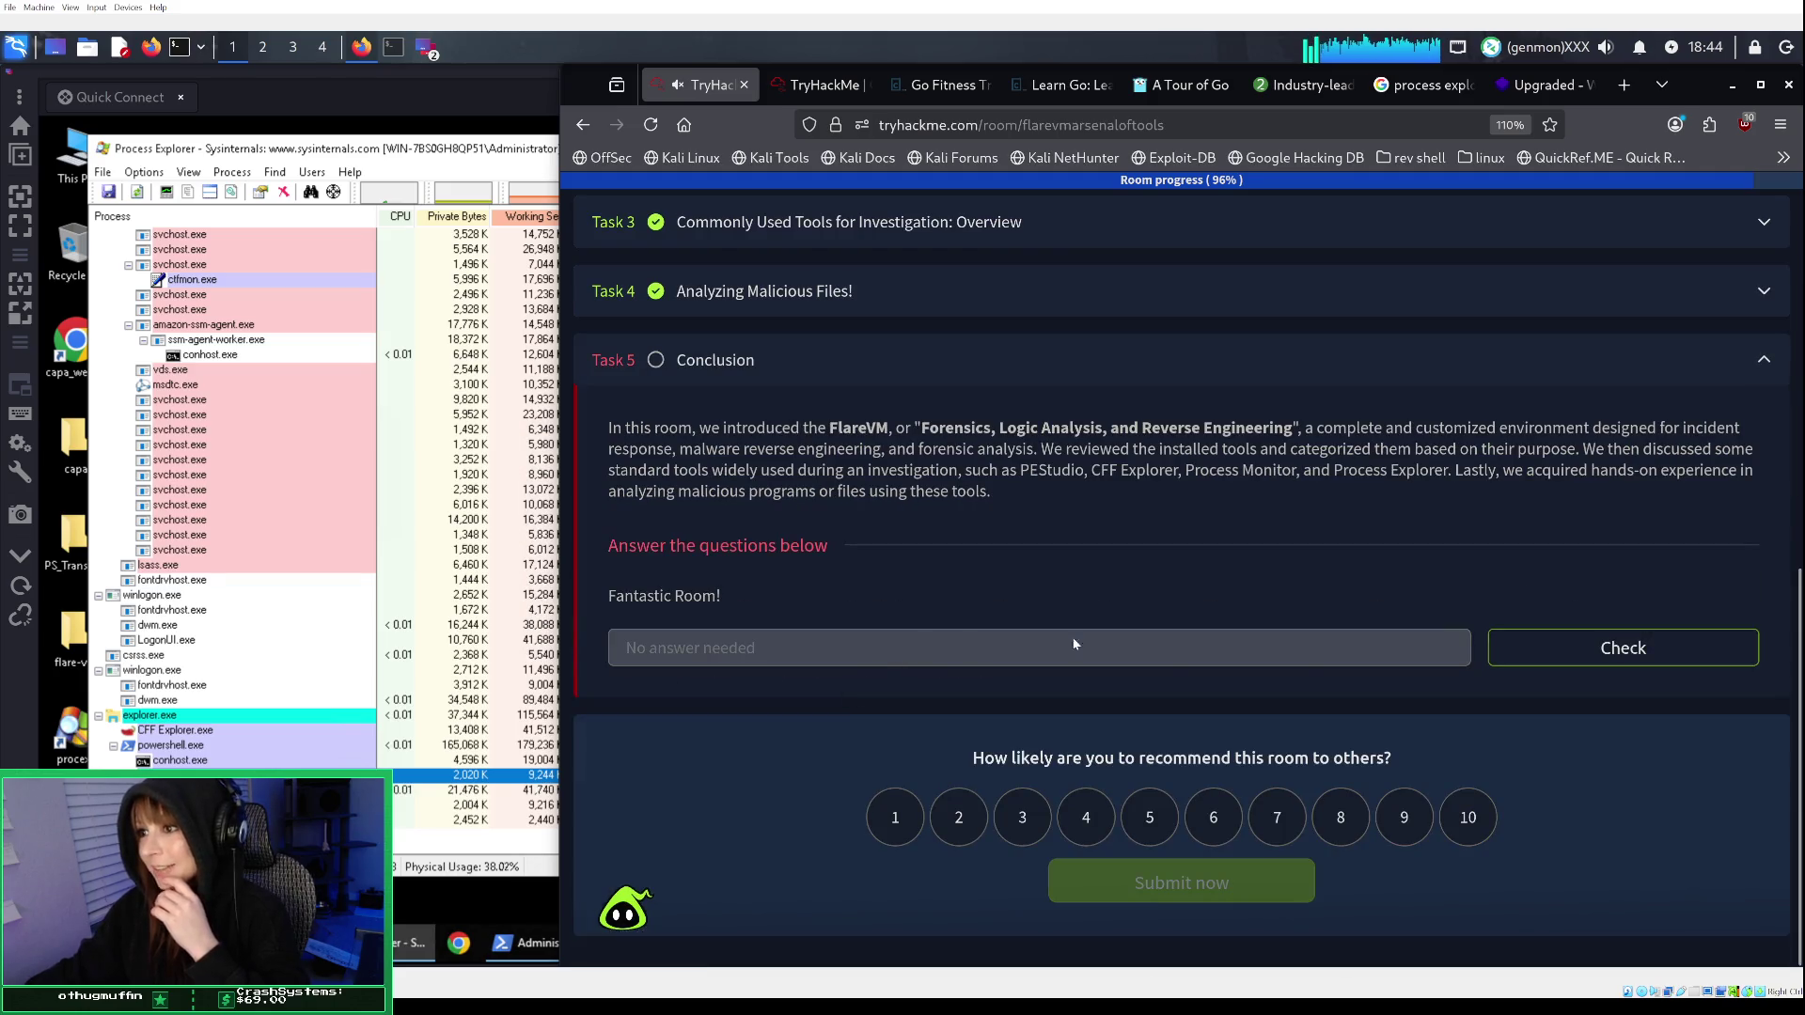
Complete the Conclusion task, step through the congratulations pages, and go to the dashboard.
left_click(1630, 648)
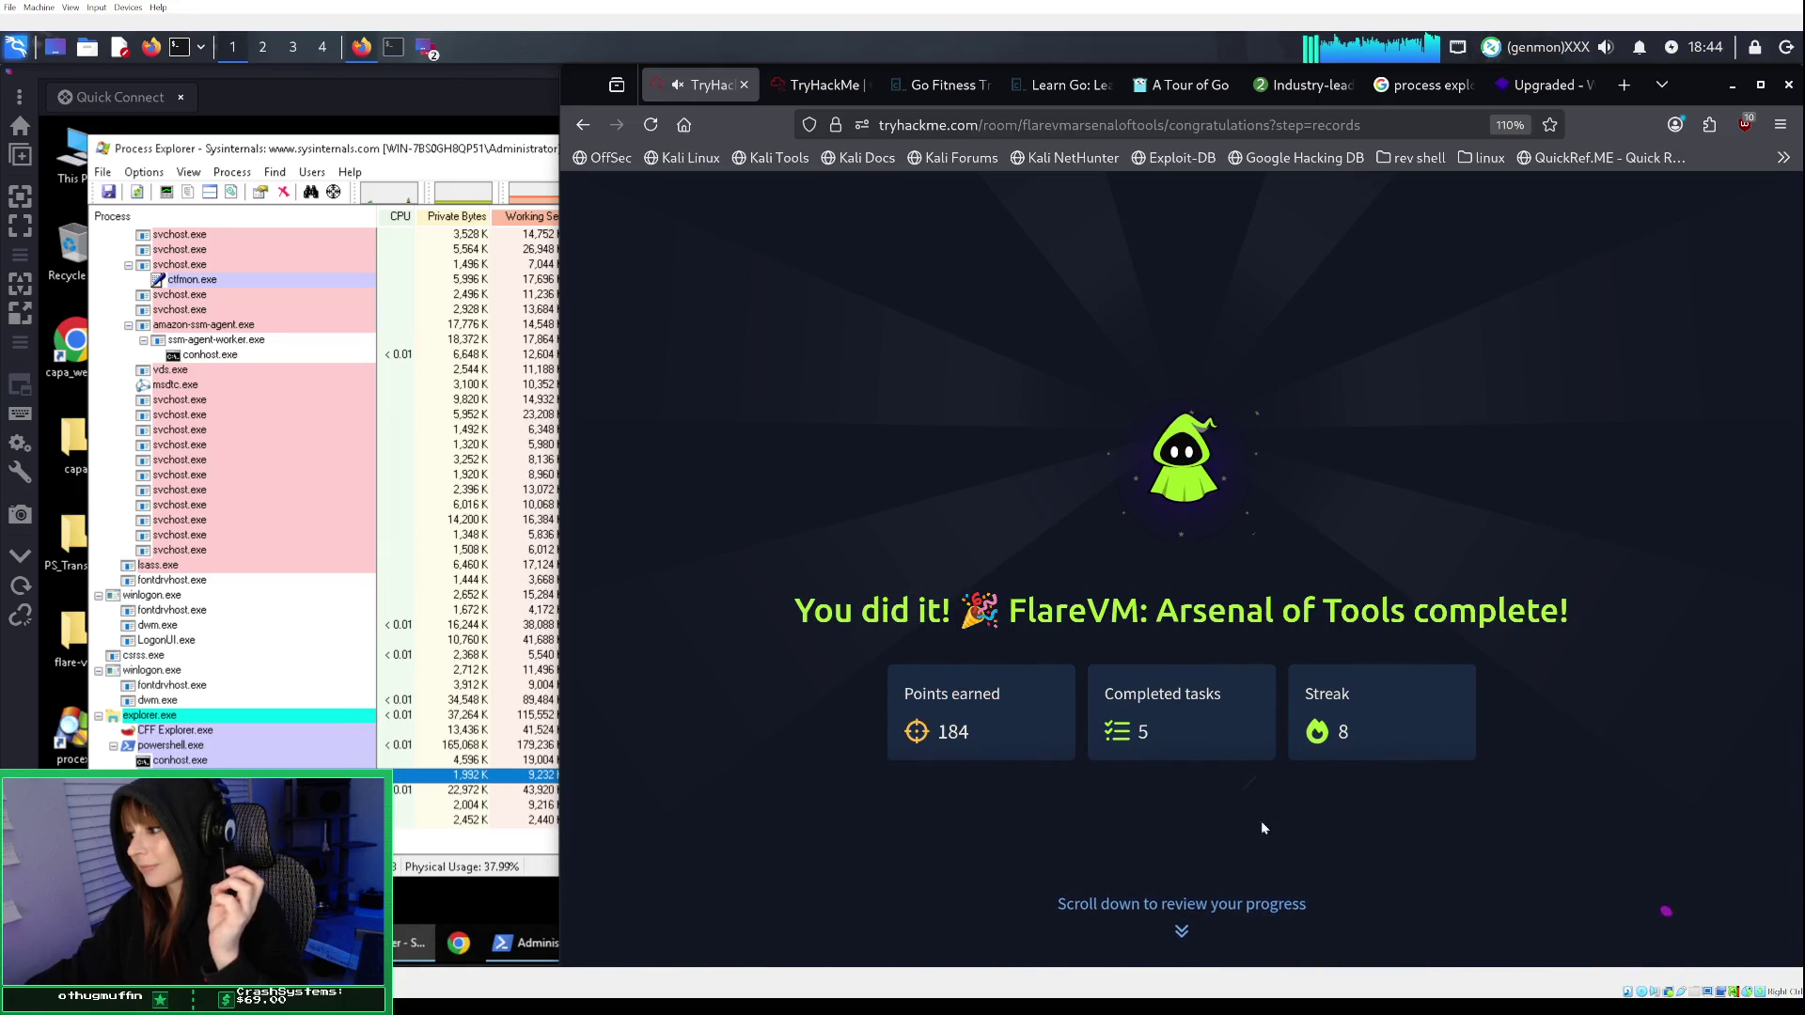
left_click(1204, 907)
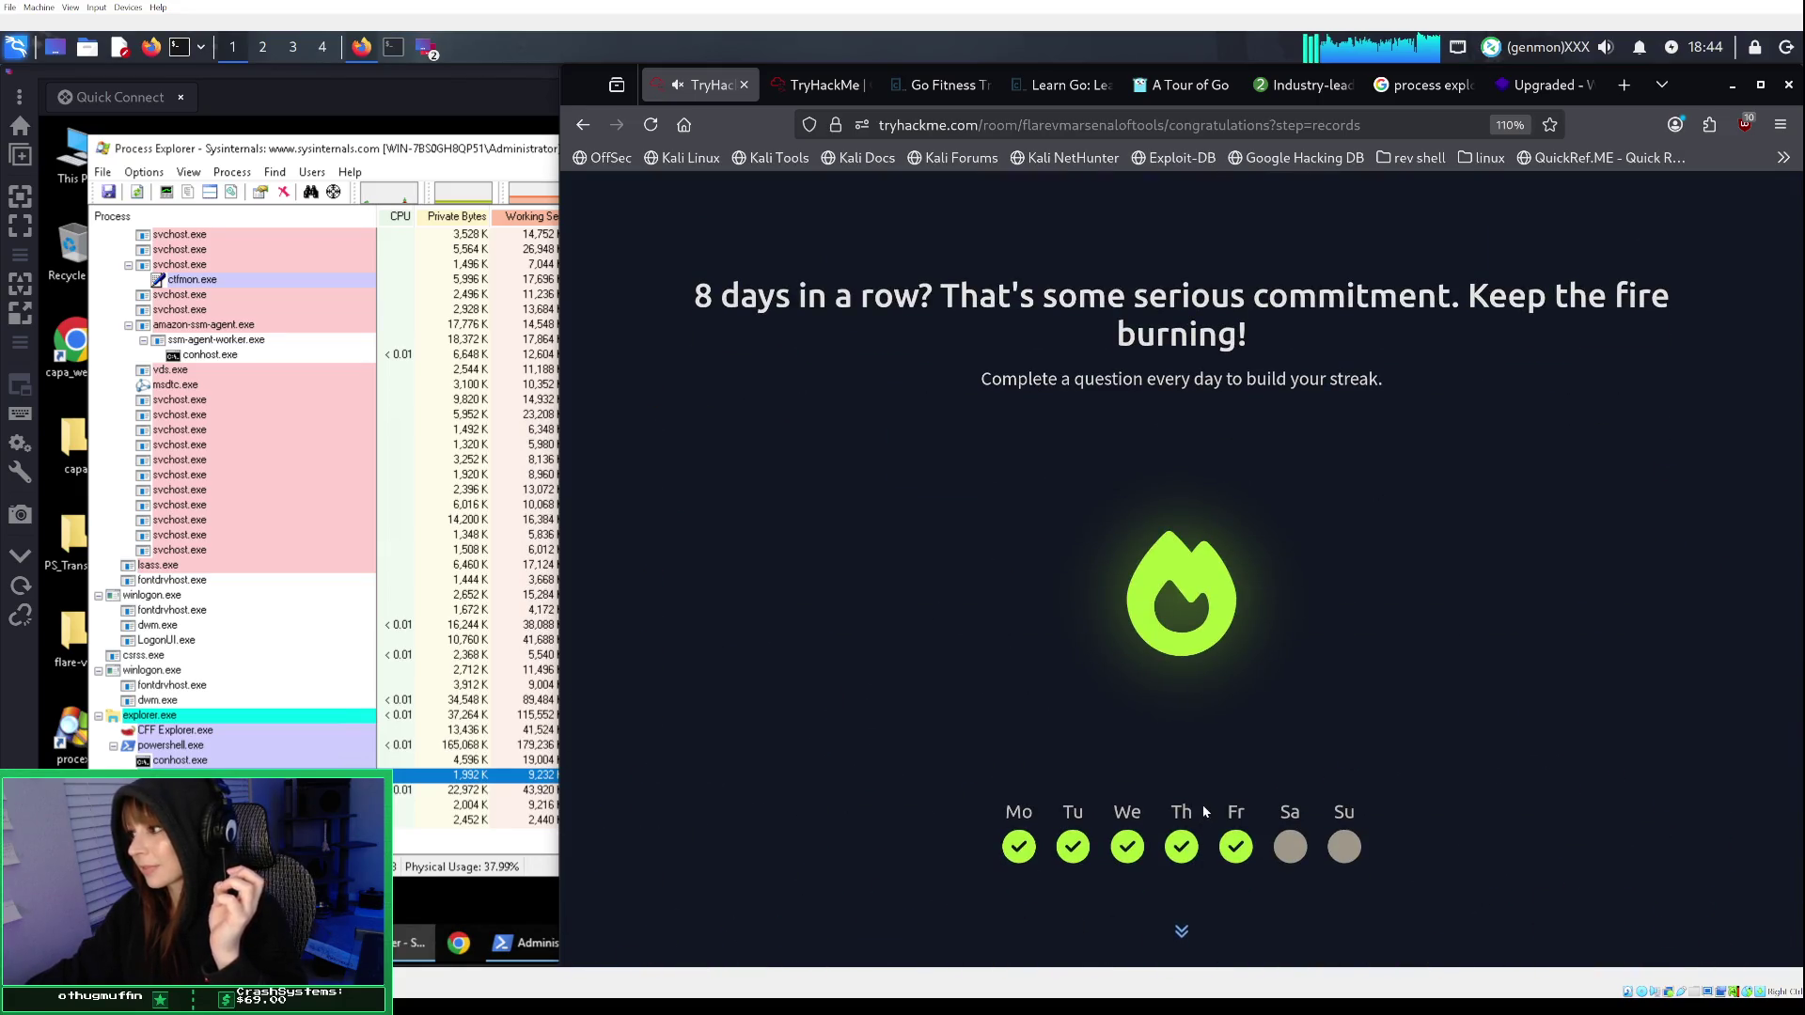
scroll(1204, 809, "up", 3)
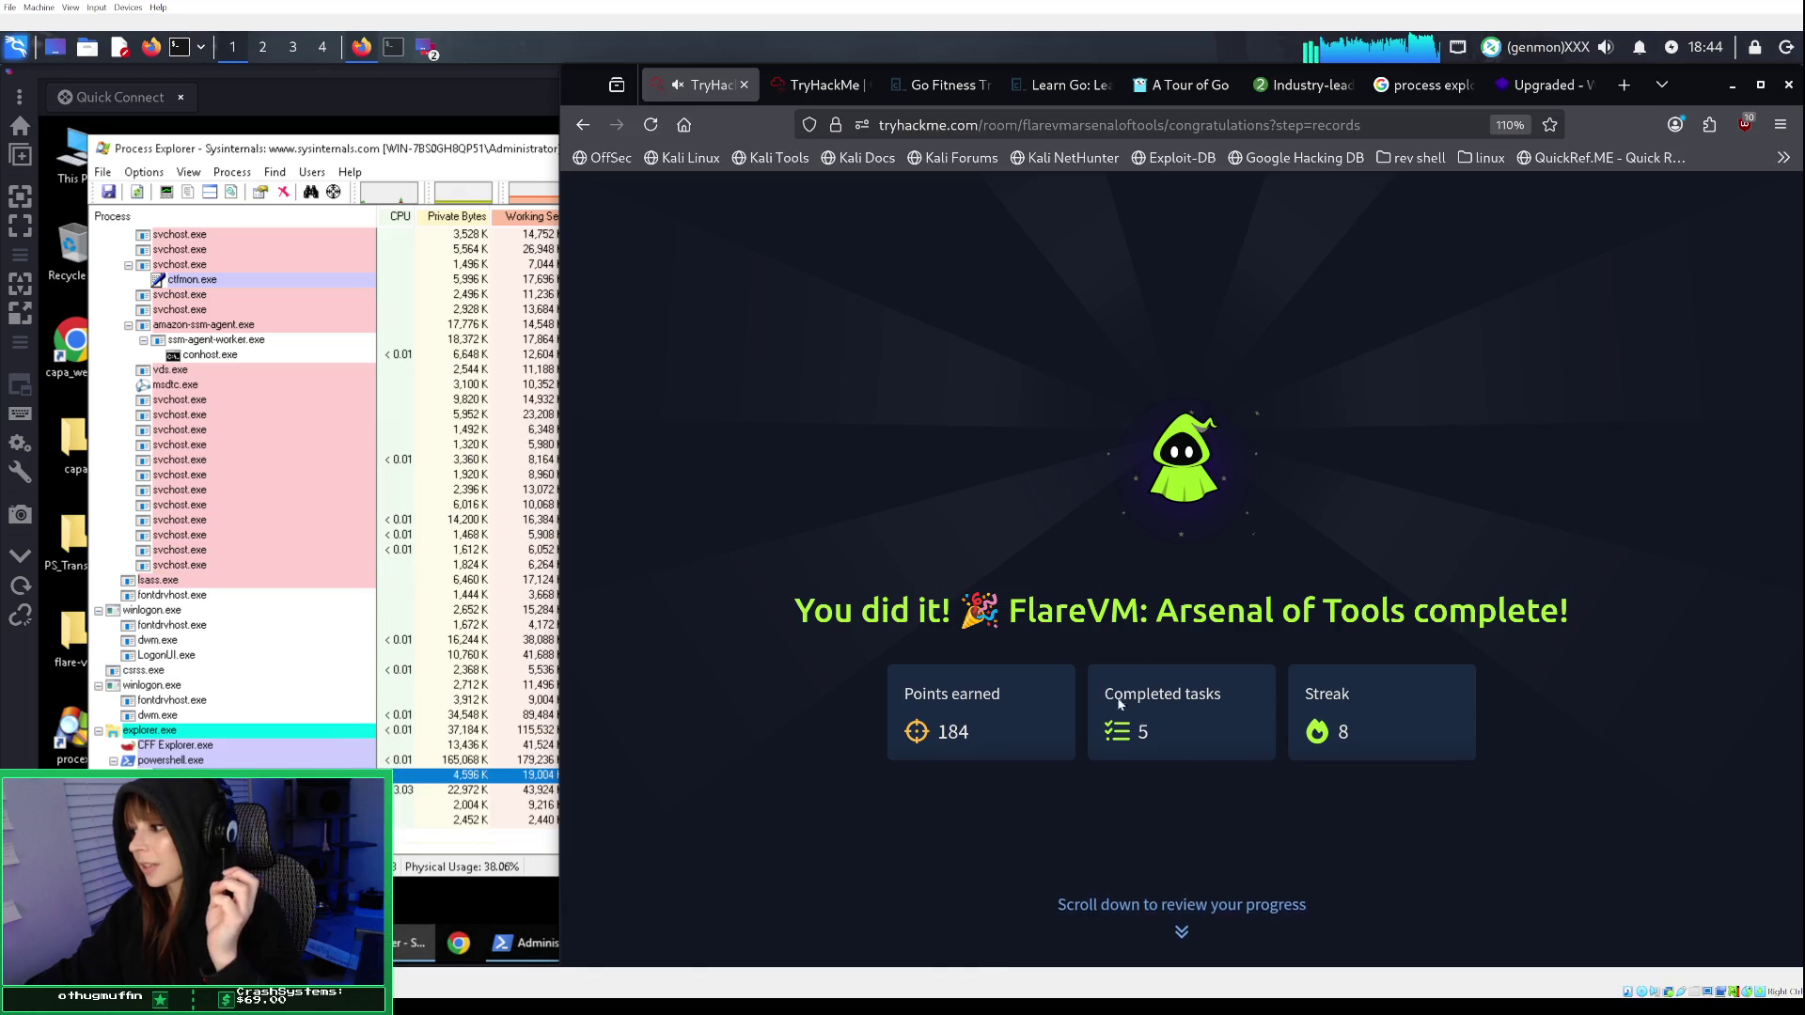
scroll(1171, 751, "down", 5)
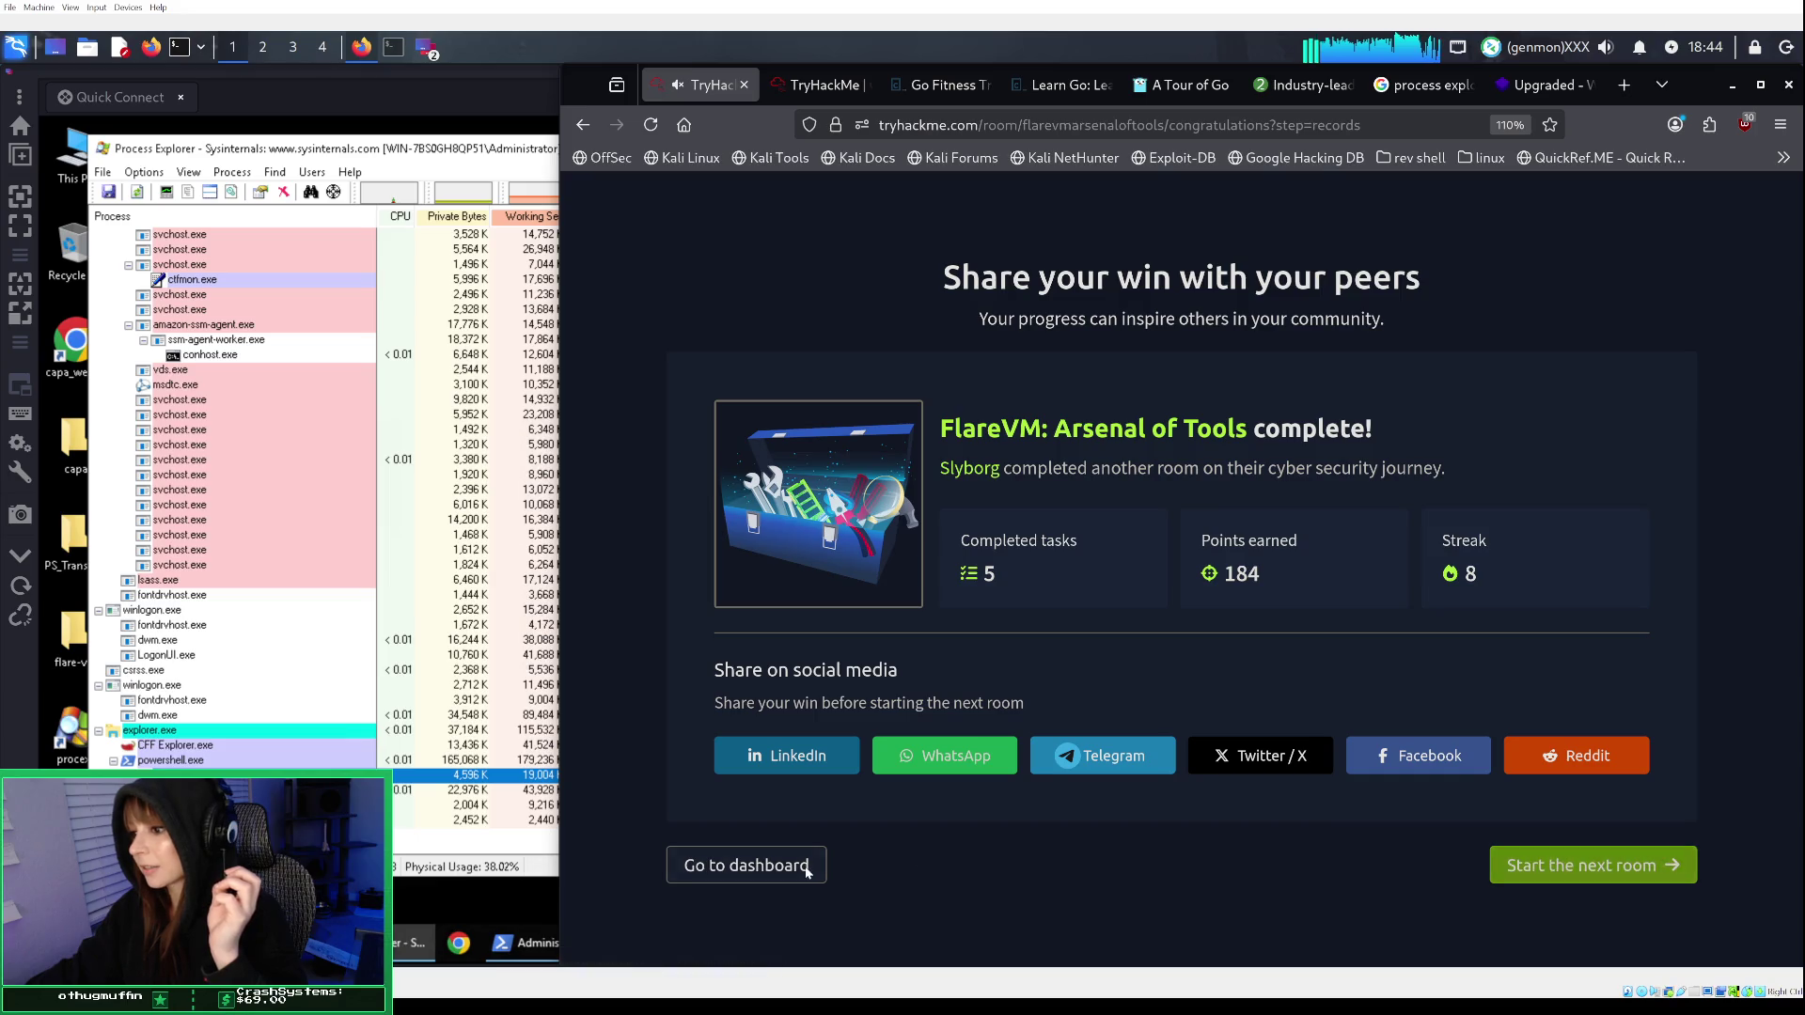
left_click(808, 870)
Close the remote desktop connection to the FlareVM machine.
left_click(455, 83)
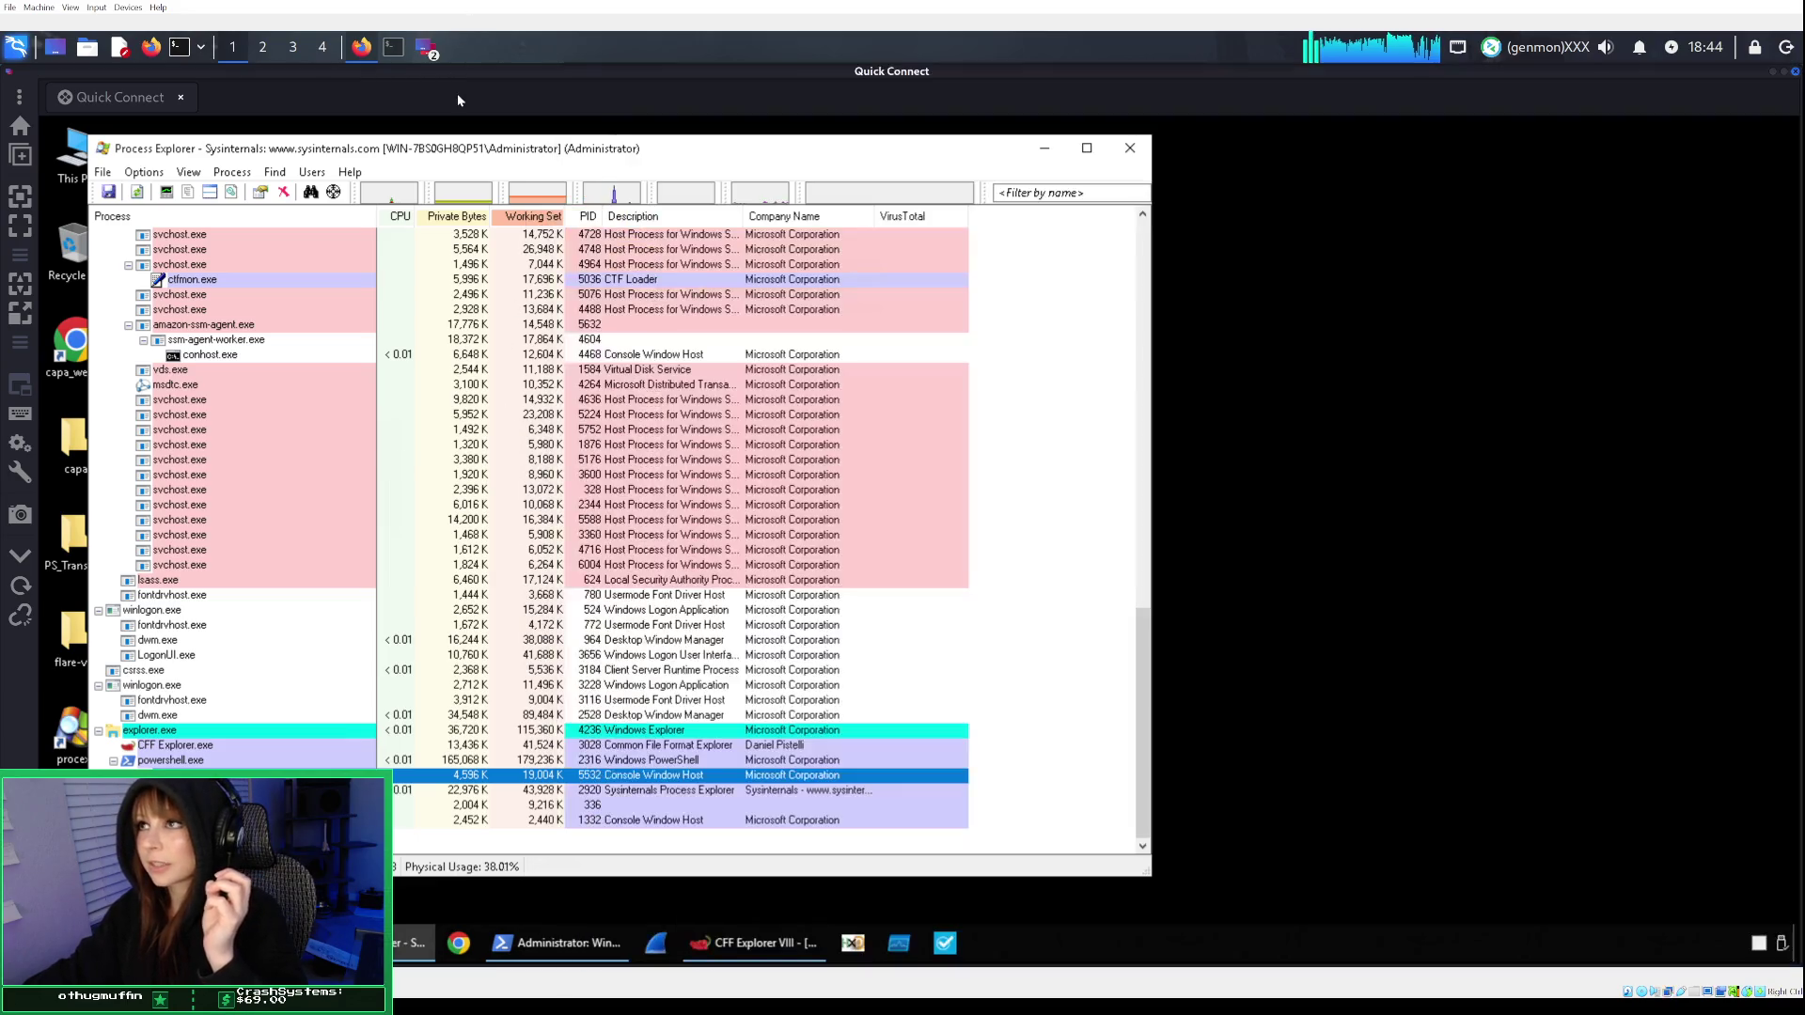
left_click(1797, 73)
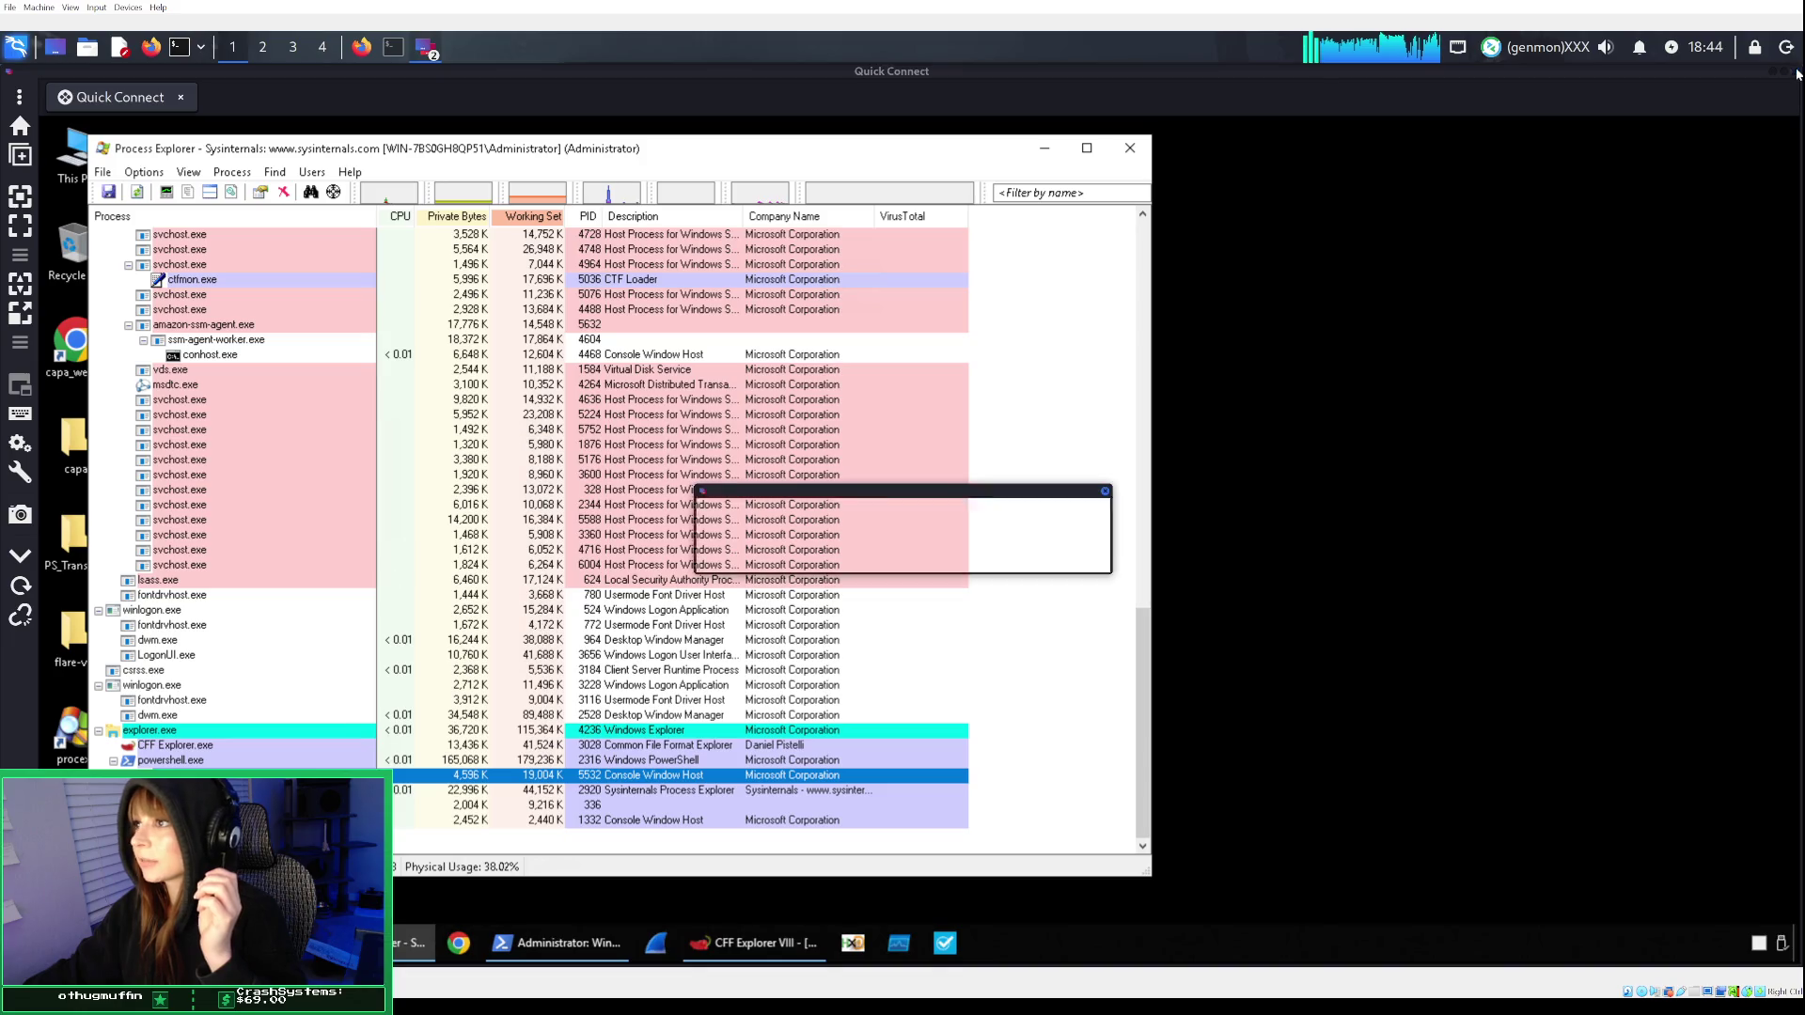
left_click(976, 560)
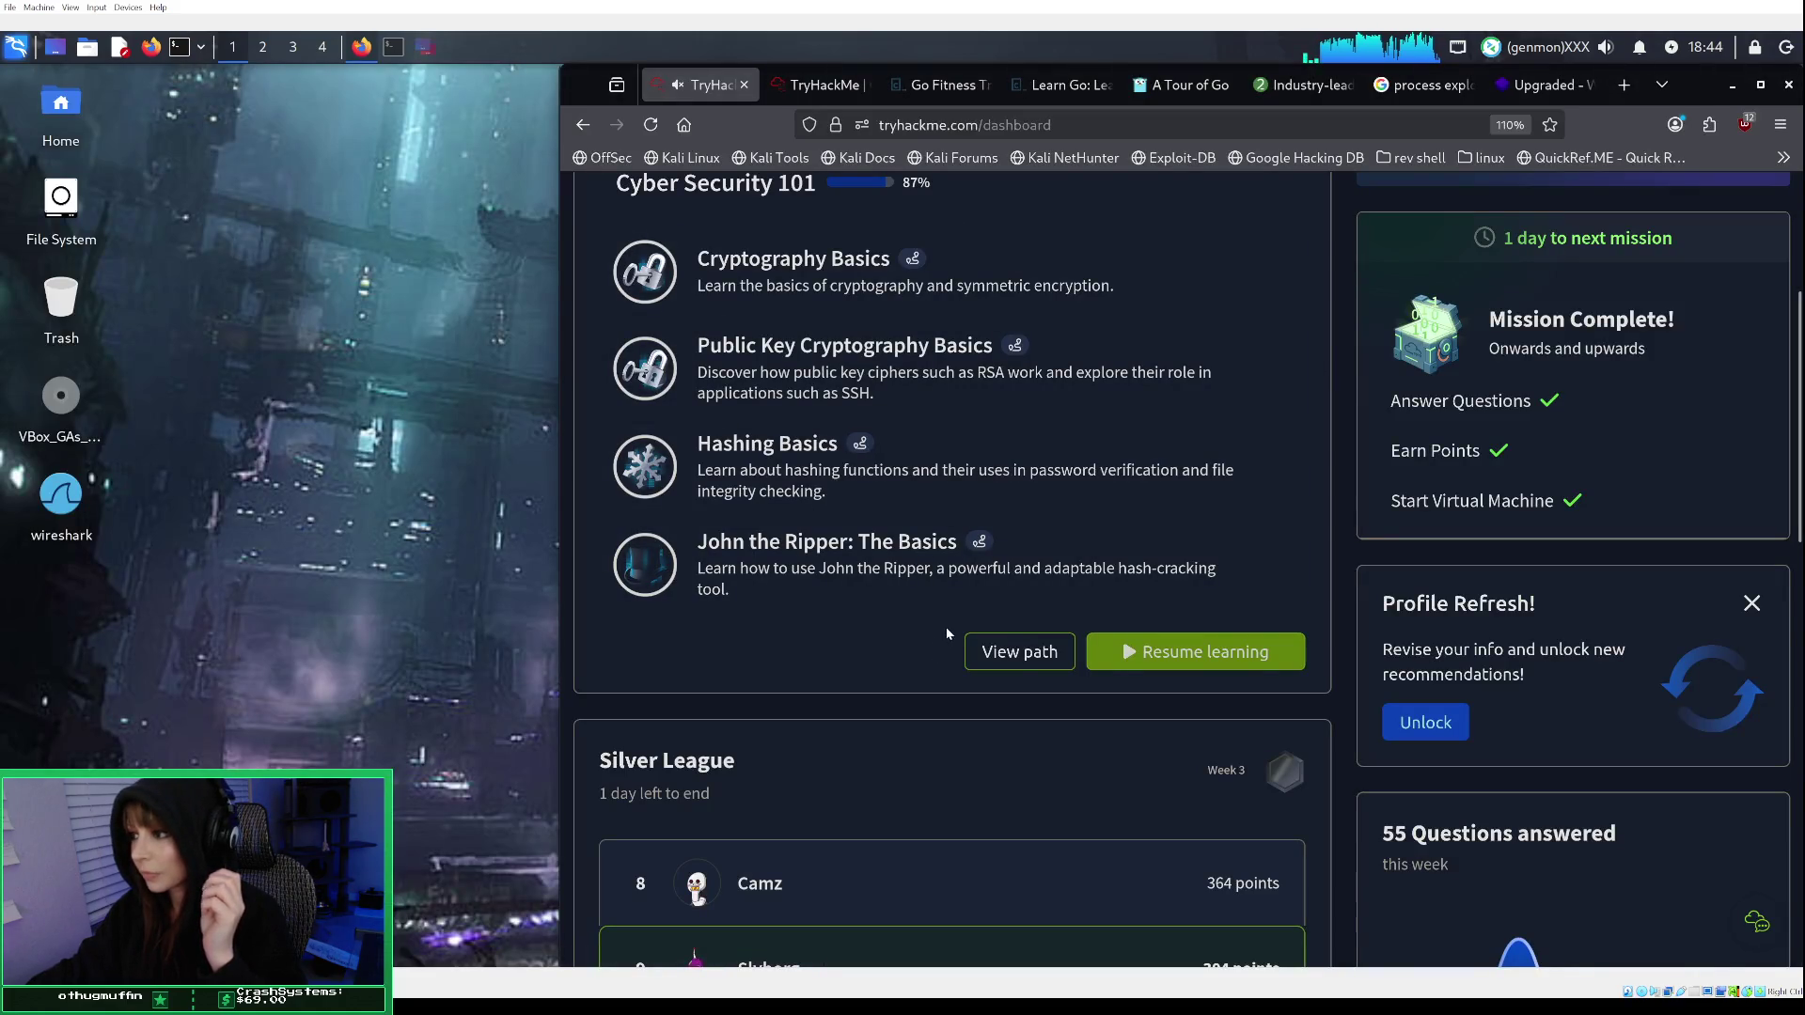
Go to the Cyber Security 101 path page and browse the Defensive Security Tooling module's rooms.
scroll(950, 639, "down", 1)
left_click(1036, 560)
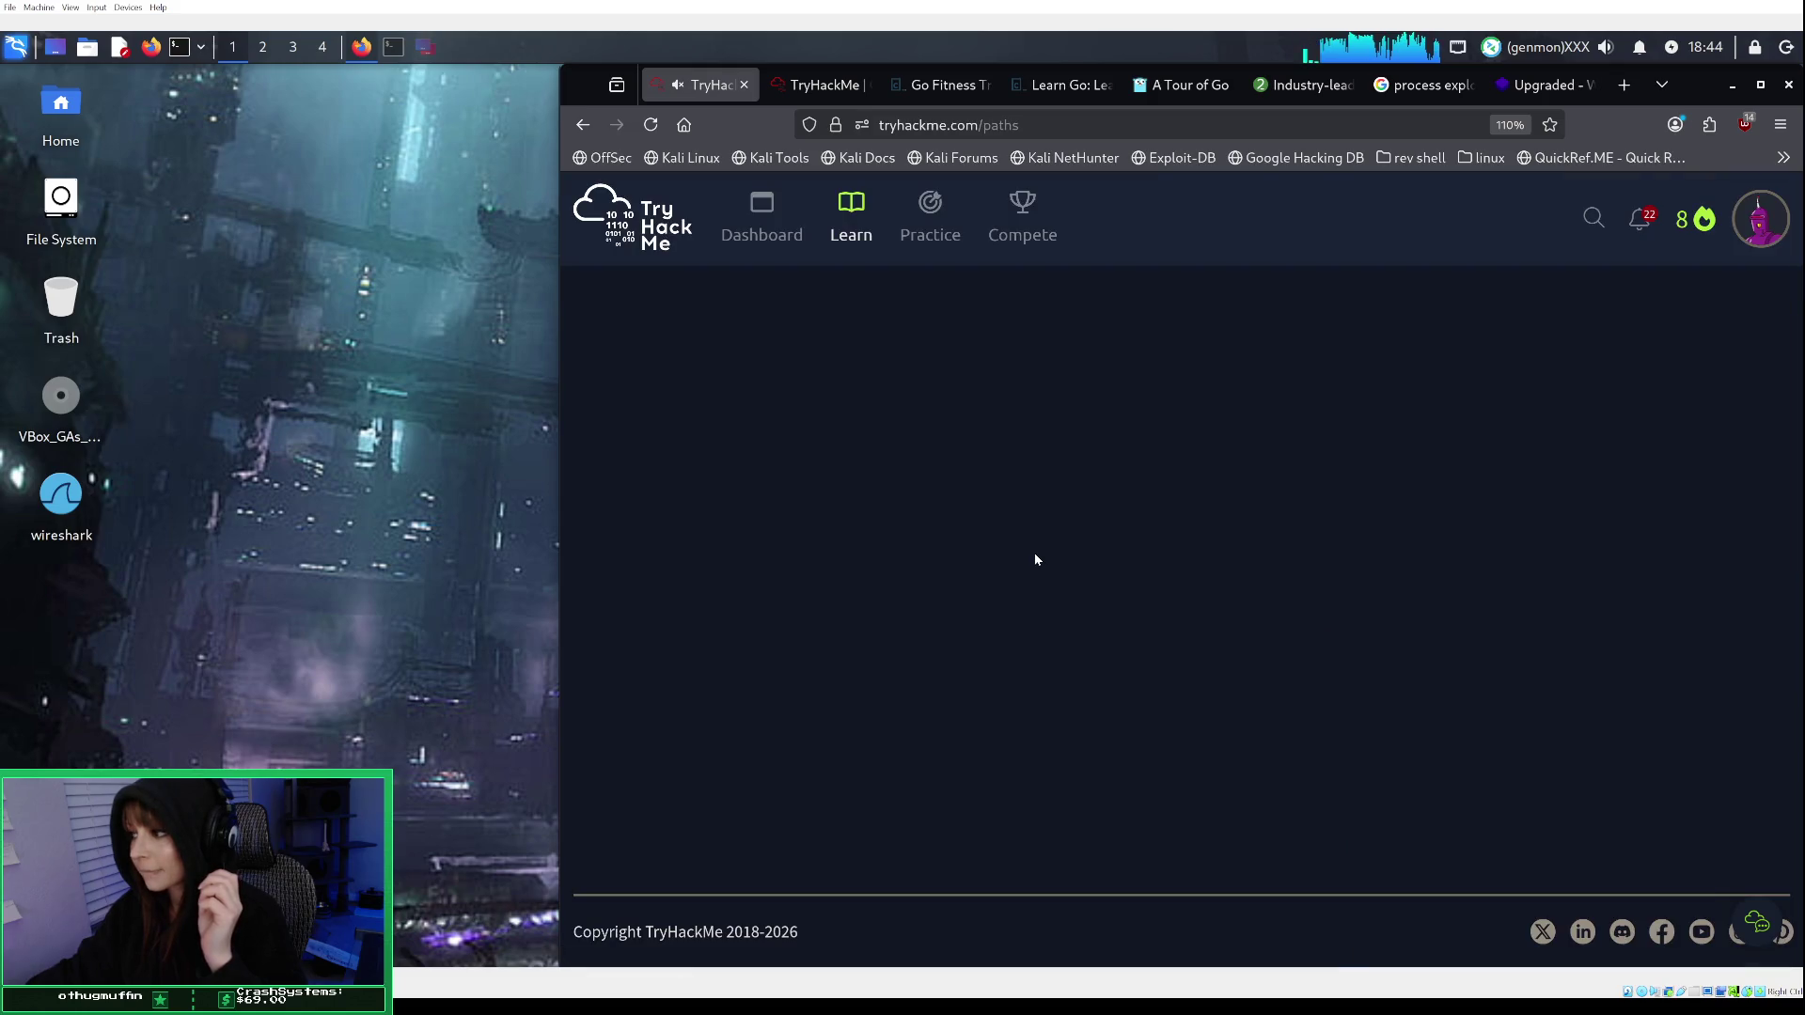
scroll(1036, 560, "down", 15)
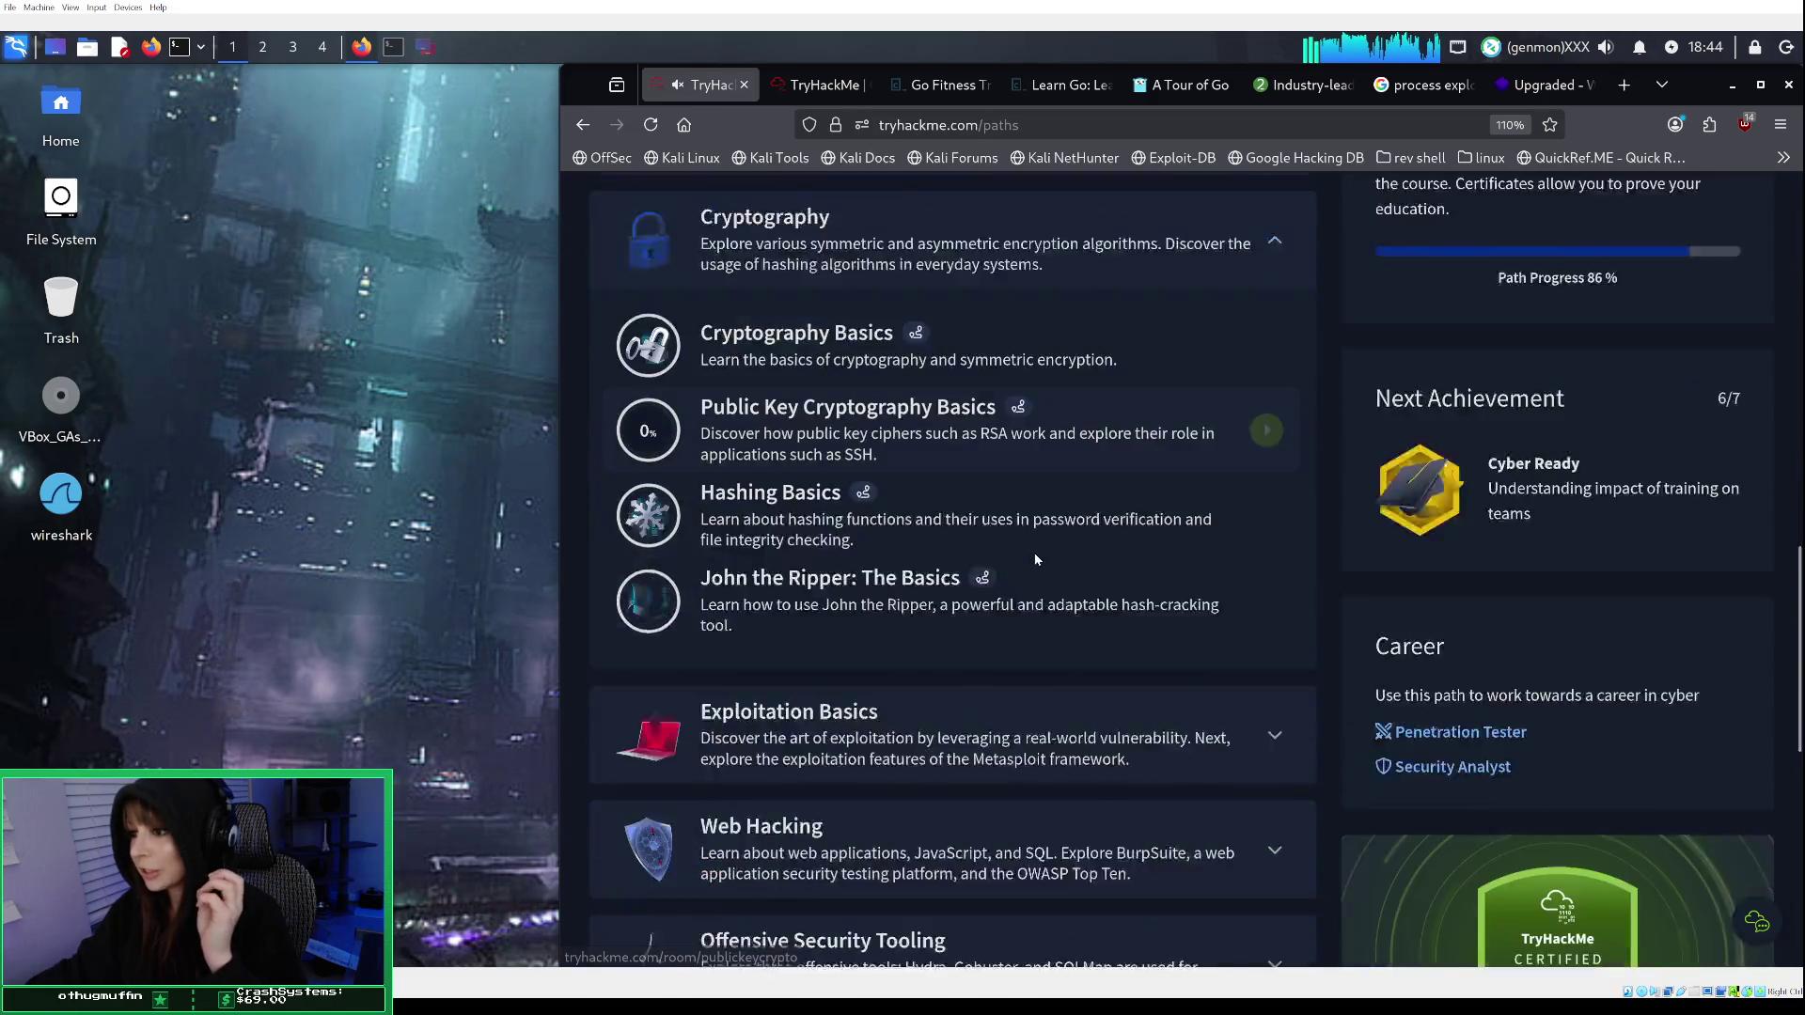
scroll(1034, 555, "down", 2)
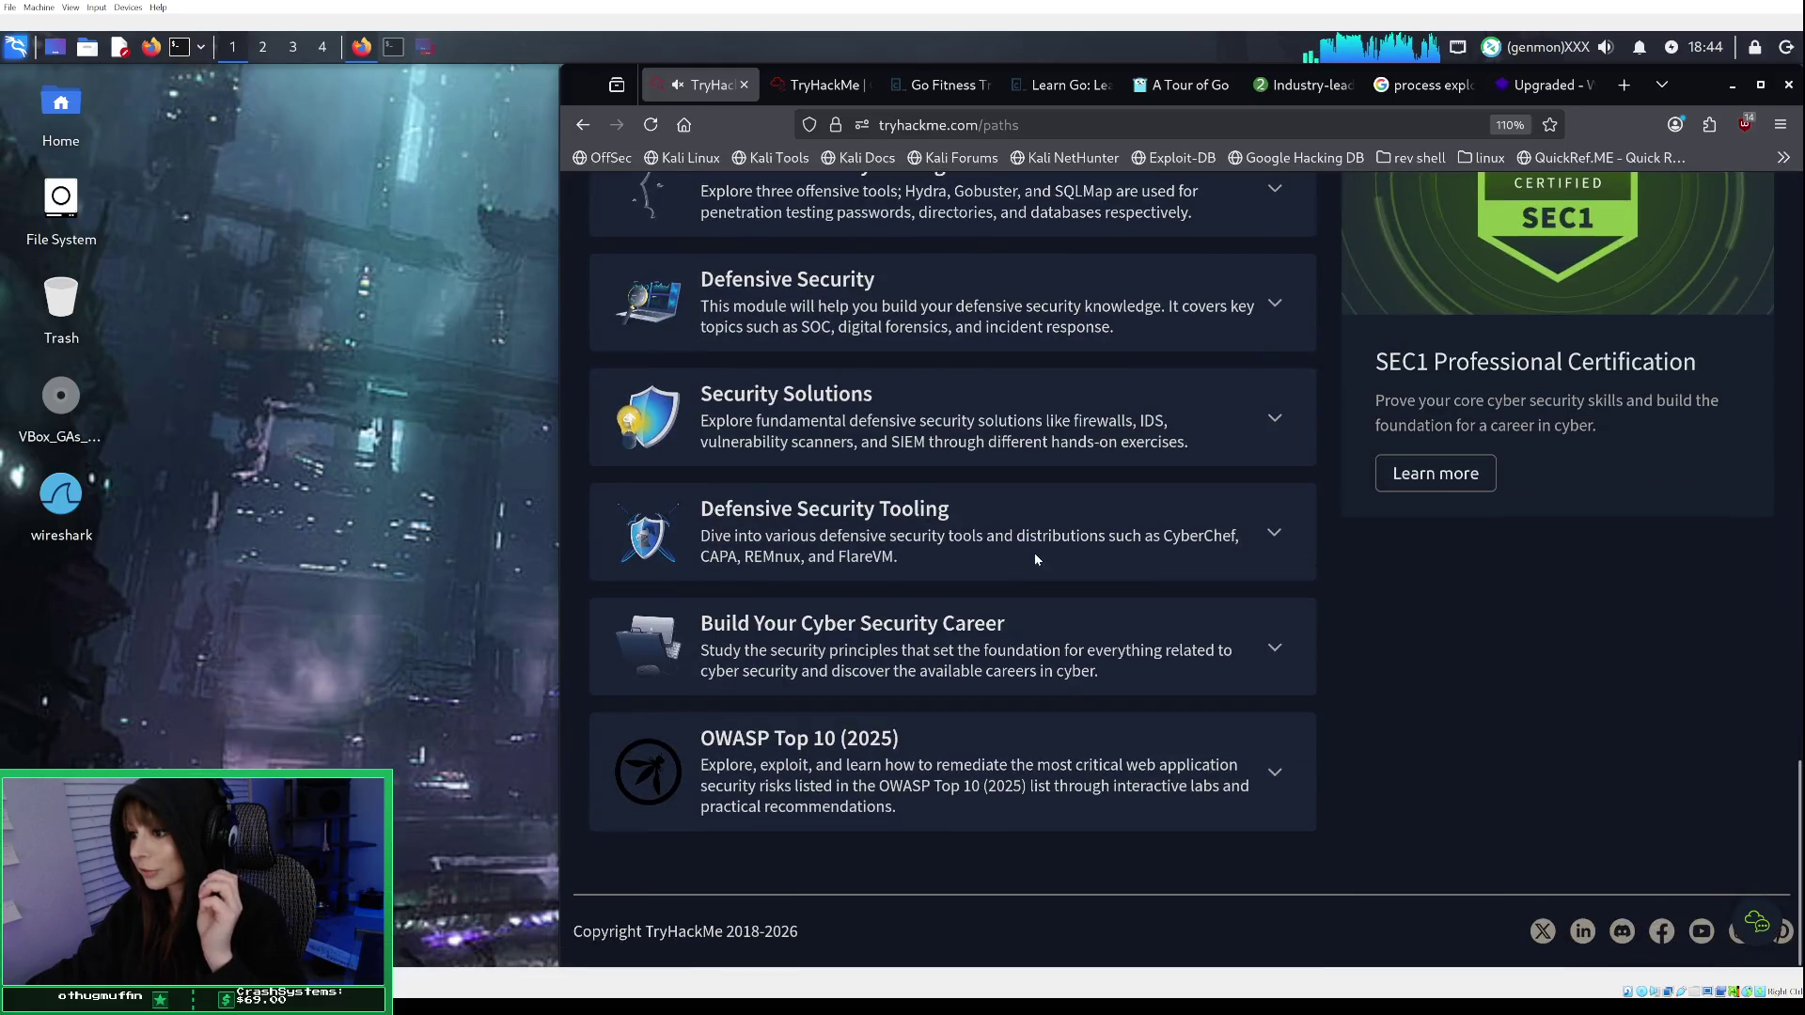
left_click(841, 555)
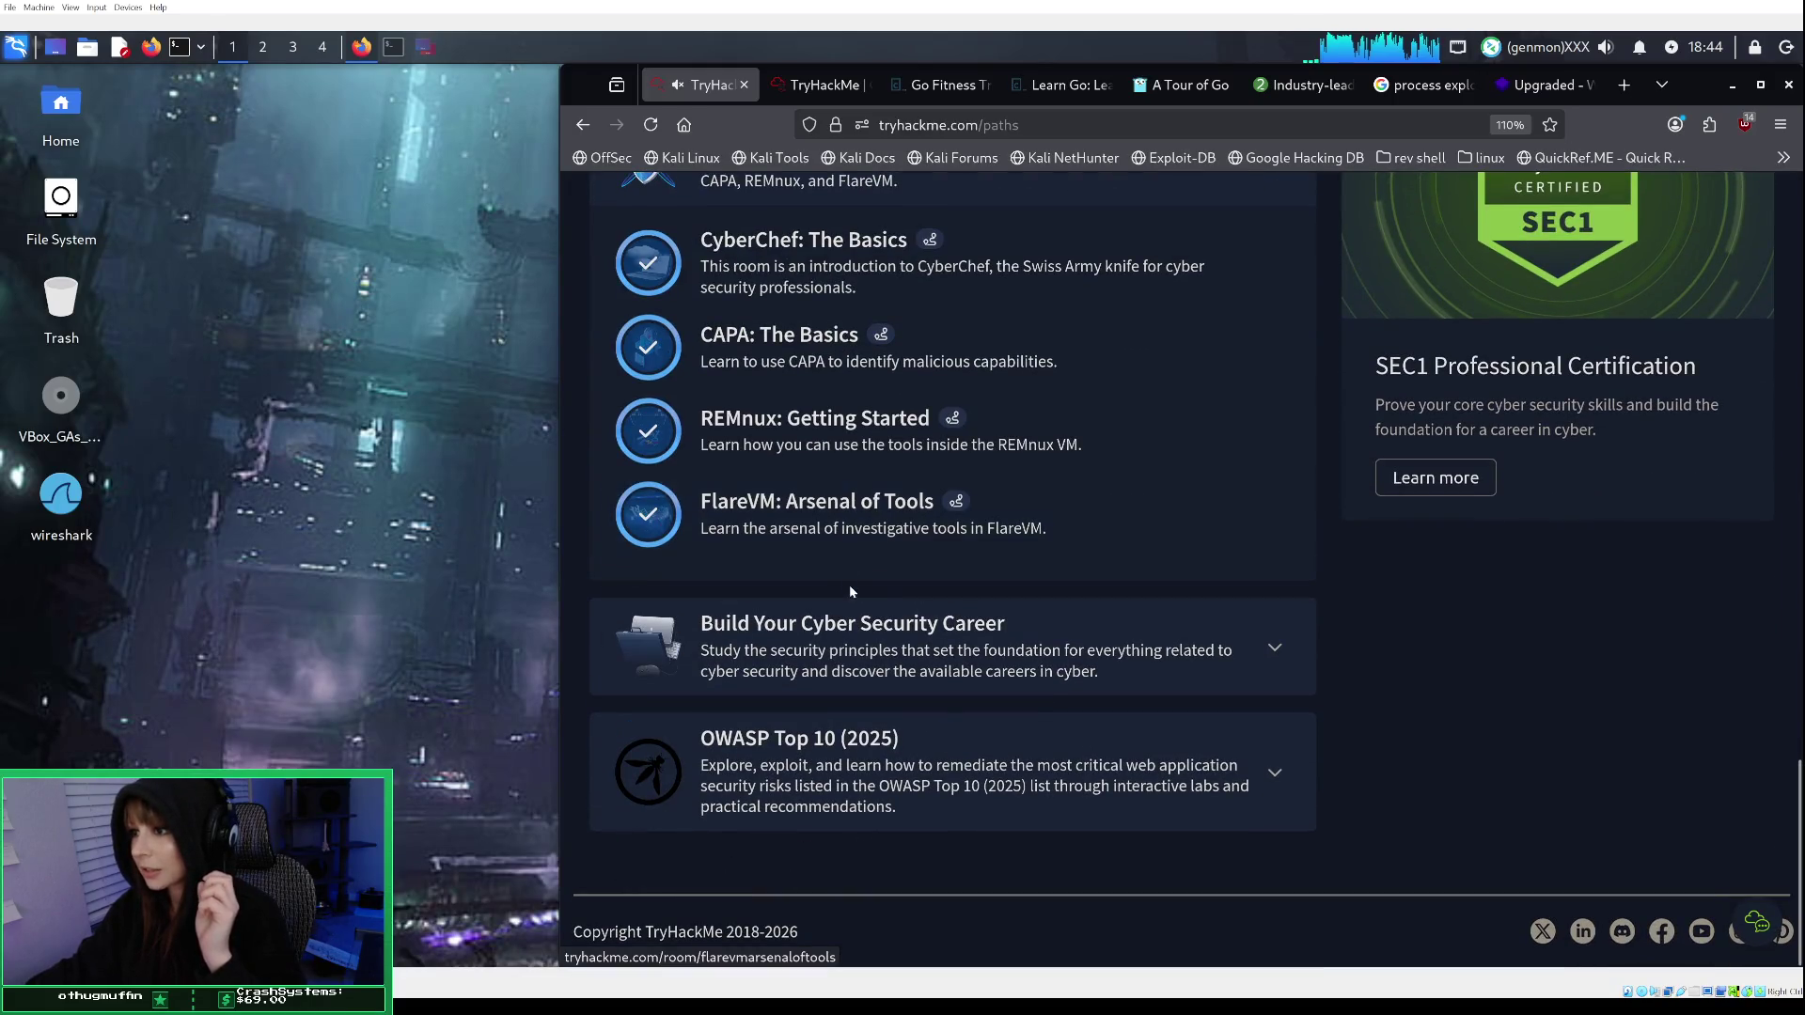
scroll(849, 585, "up", 3)
left_click(1025, 410)
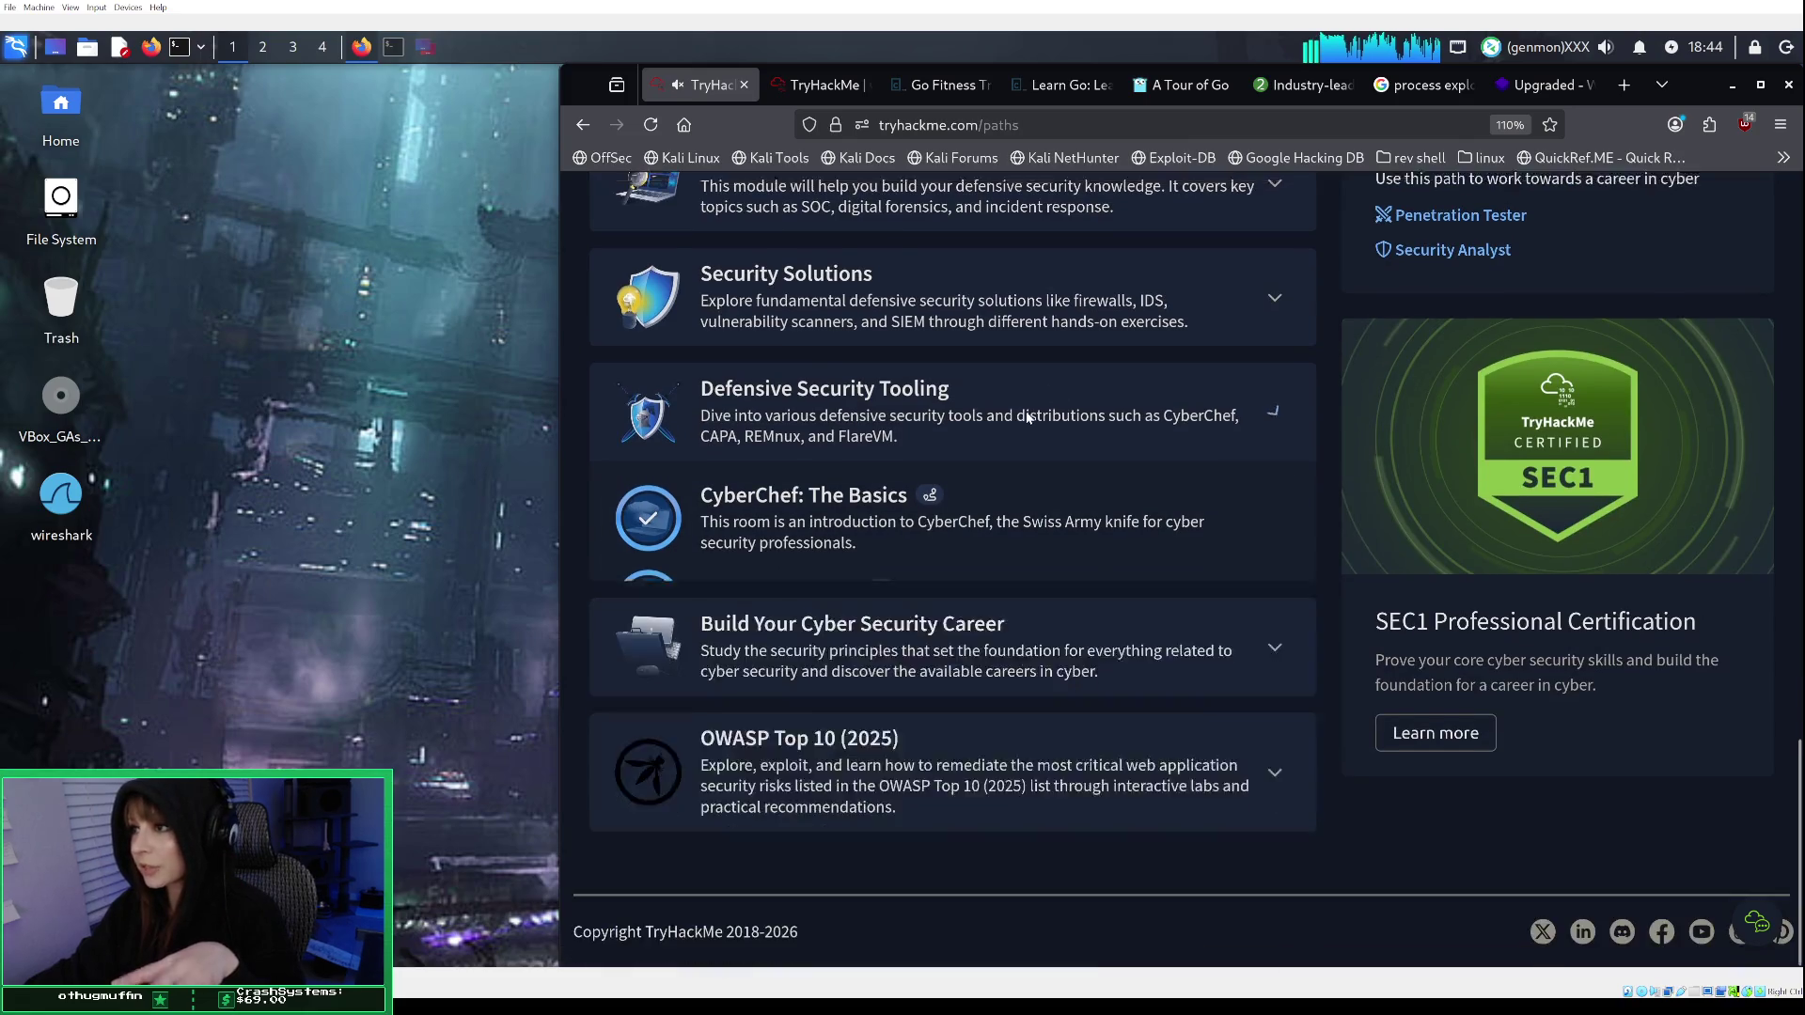
Expand Build Your Cyber Security Career and Security Solutions, then enter Vulnerability Scanner Overview.
left_click(890, 583)
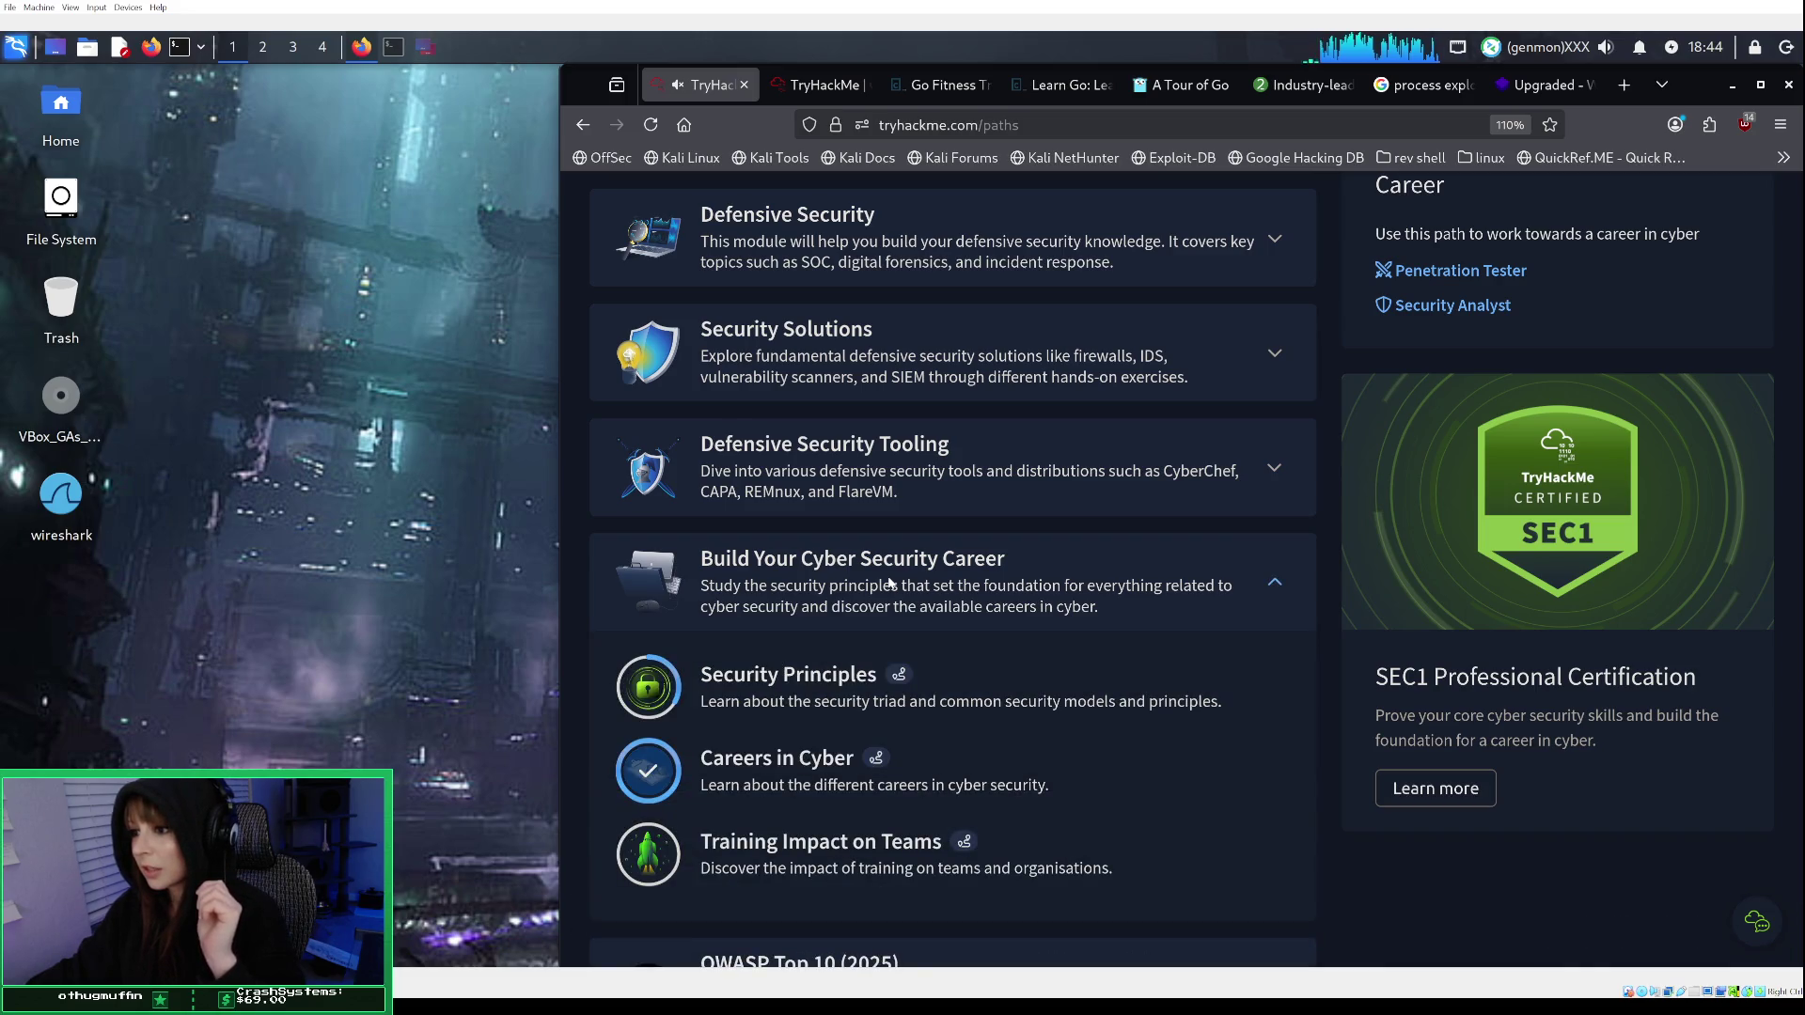
left_click(857, 365)
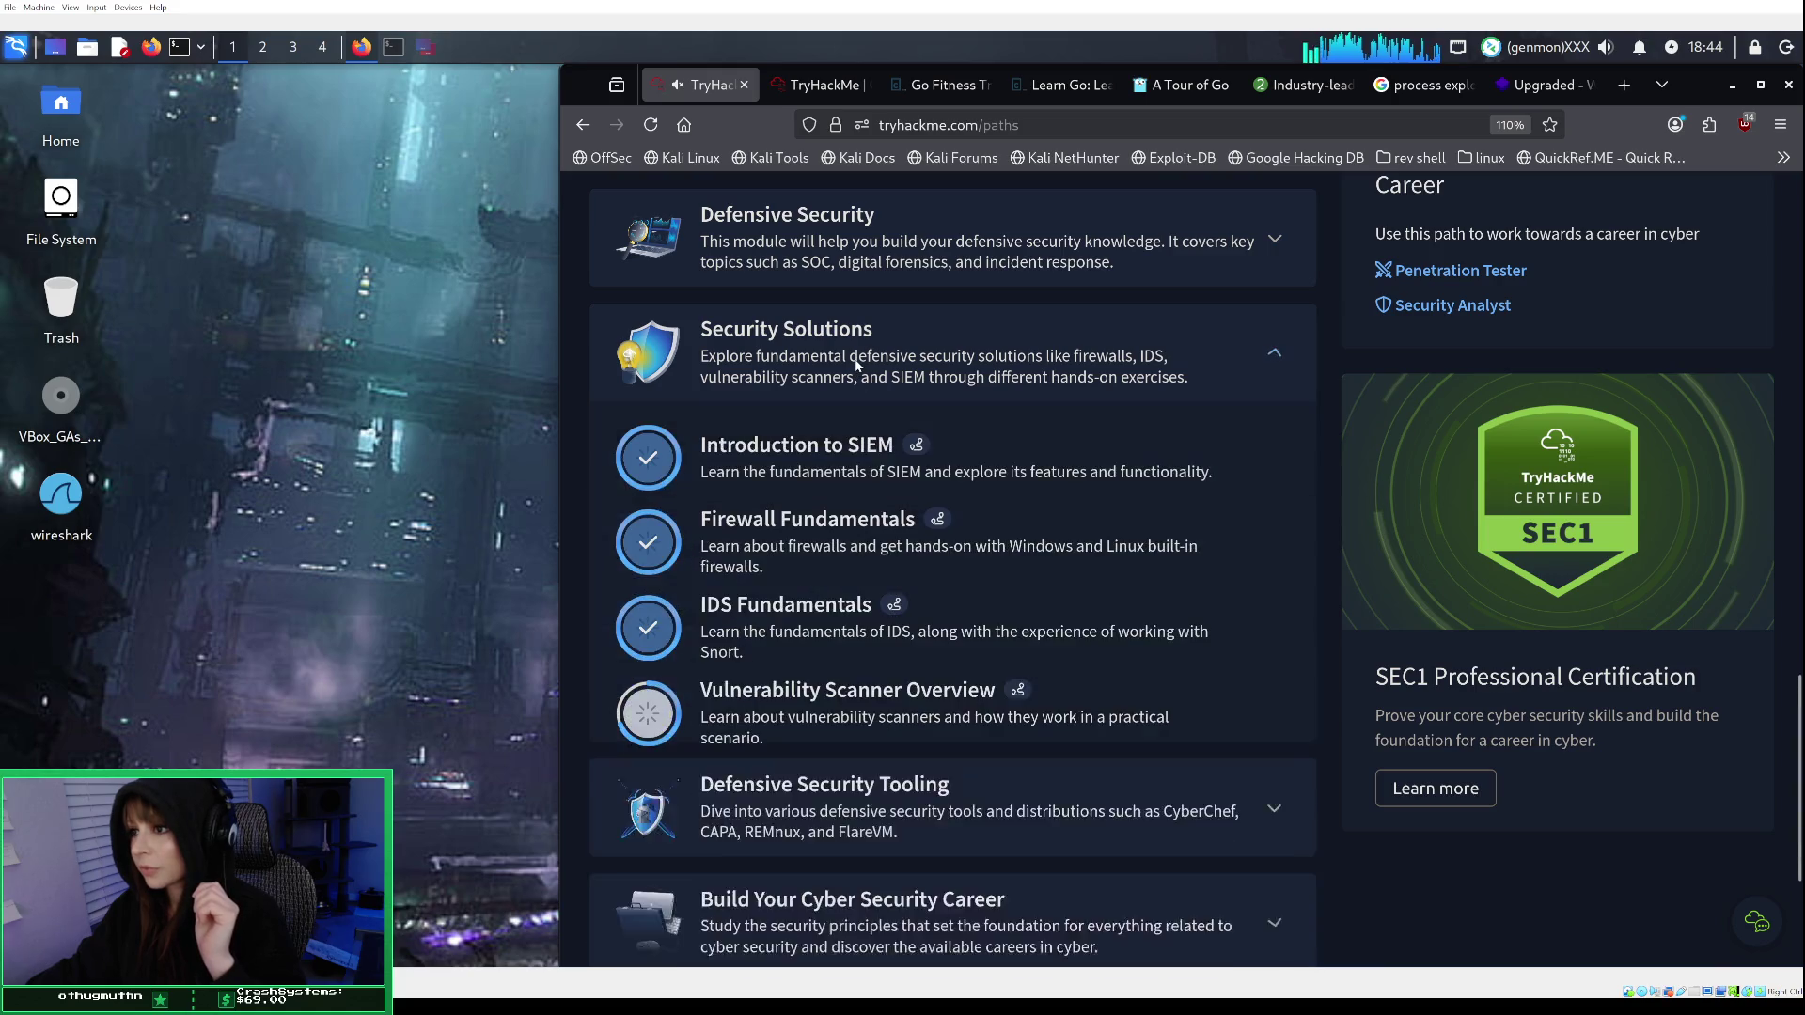
left_click(863, 718)
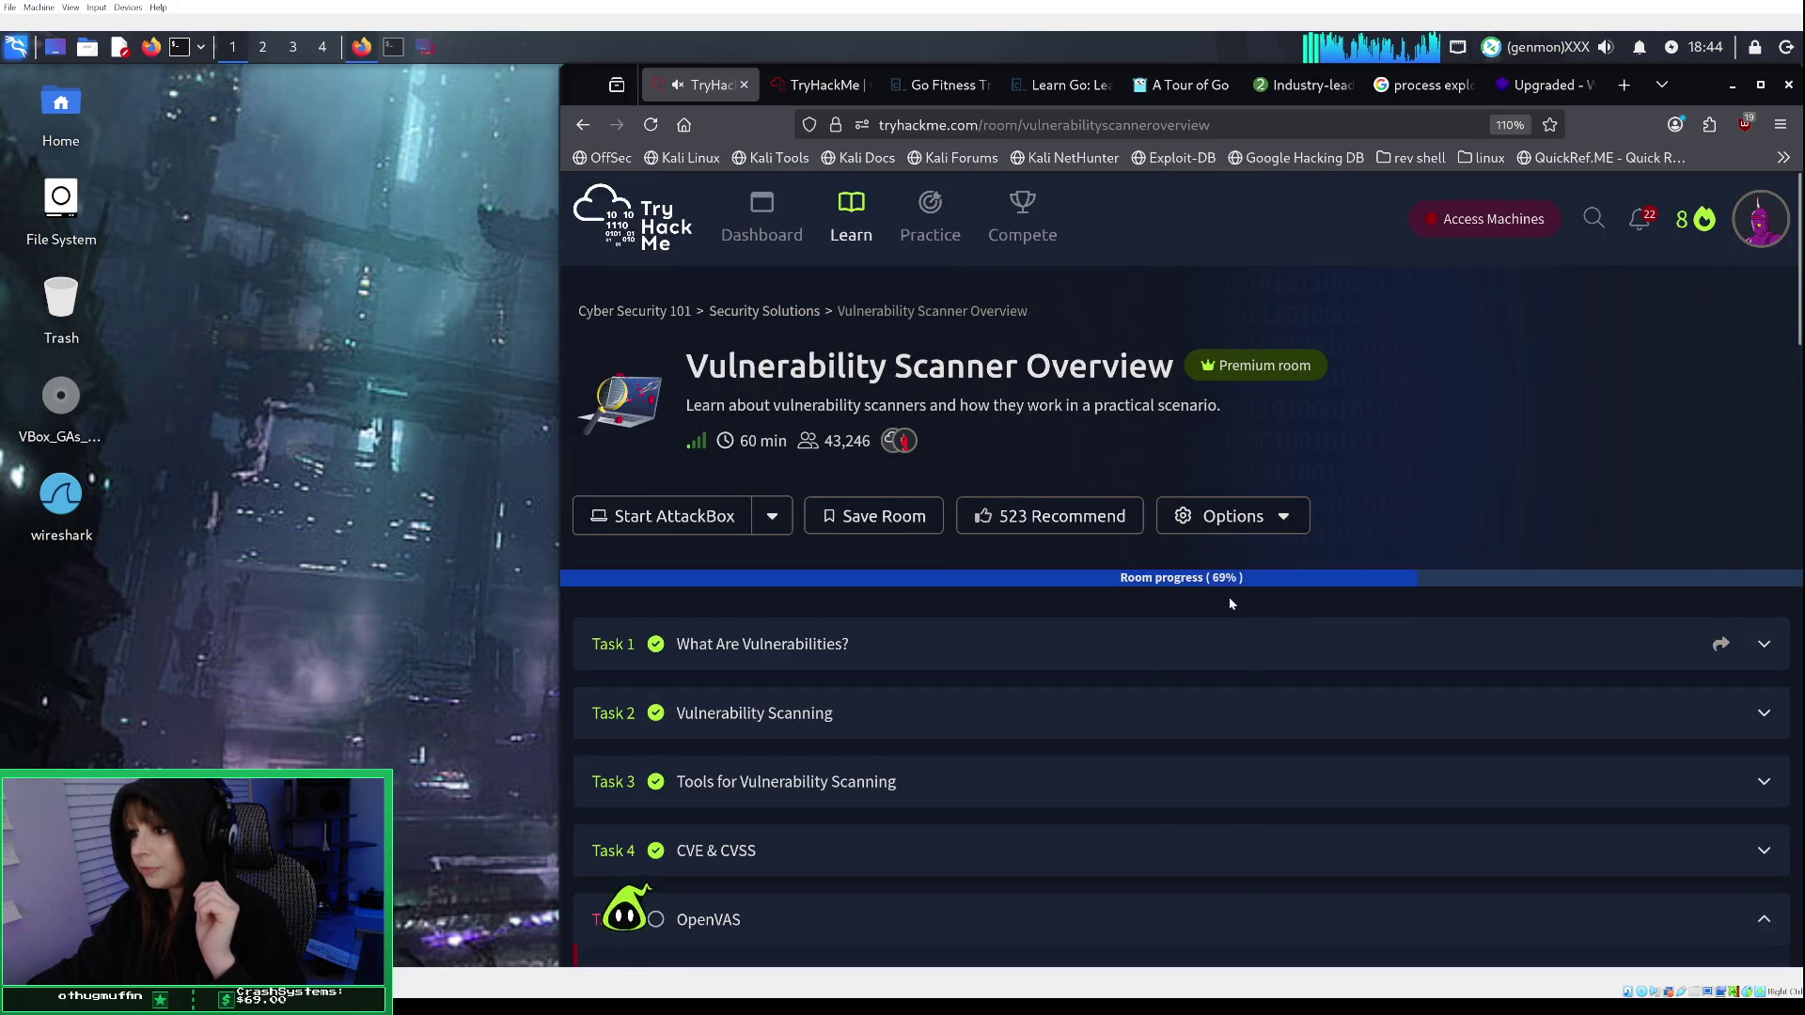
scroll(1211, 574, "up", 3)
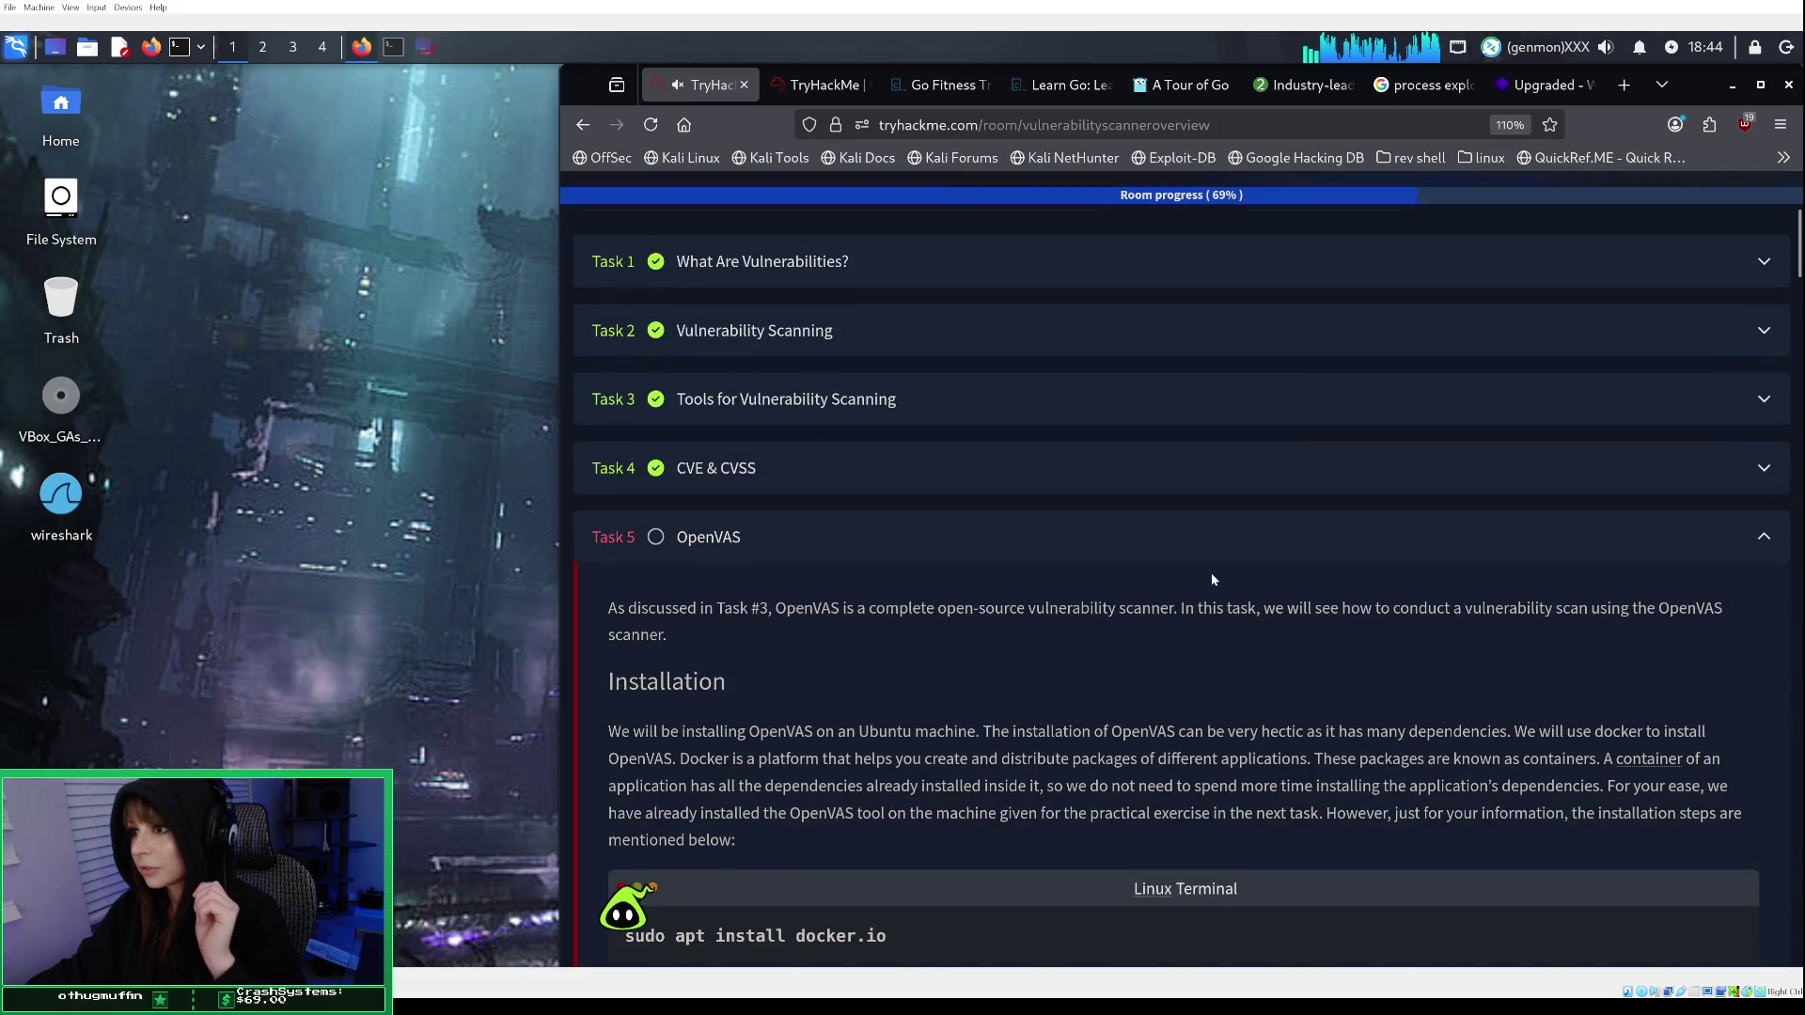
scroll(1212, 579, "up", 3)
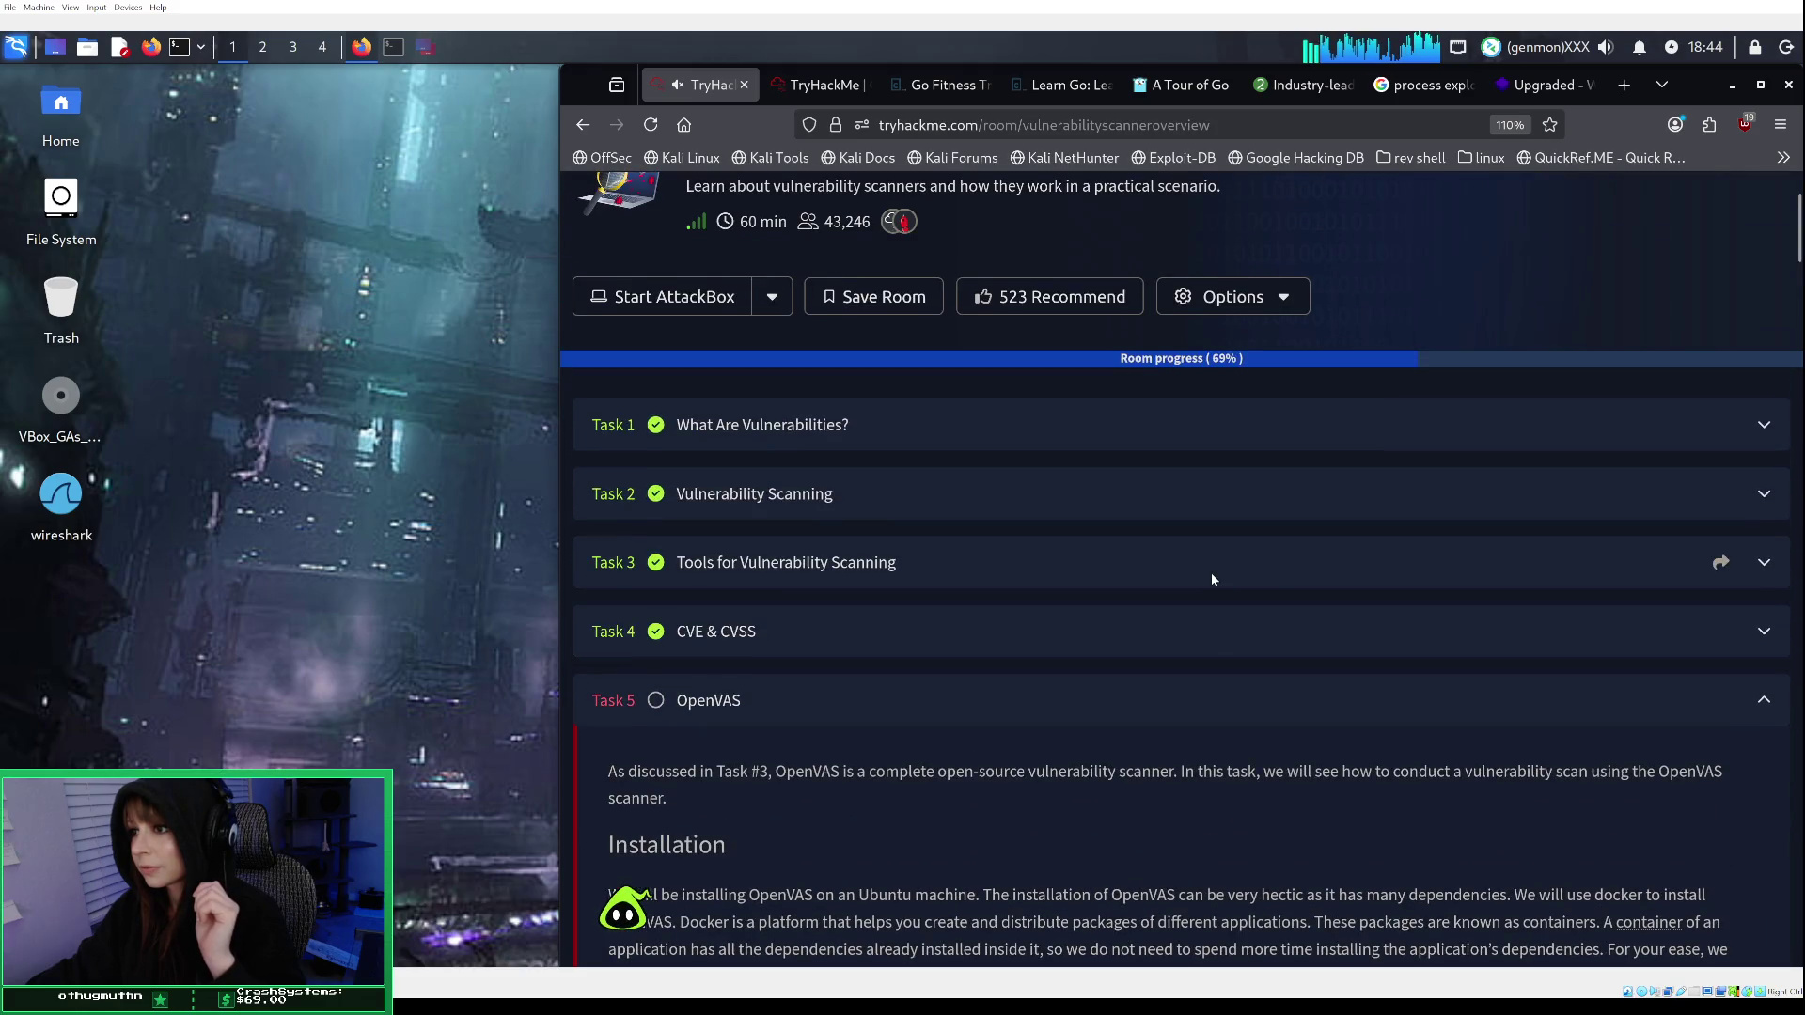
scroll(1211, 575, "down", 3)
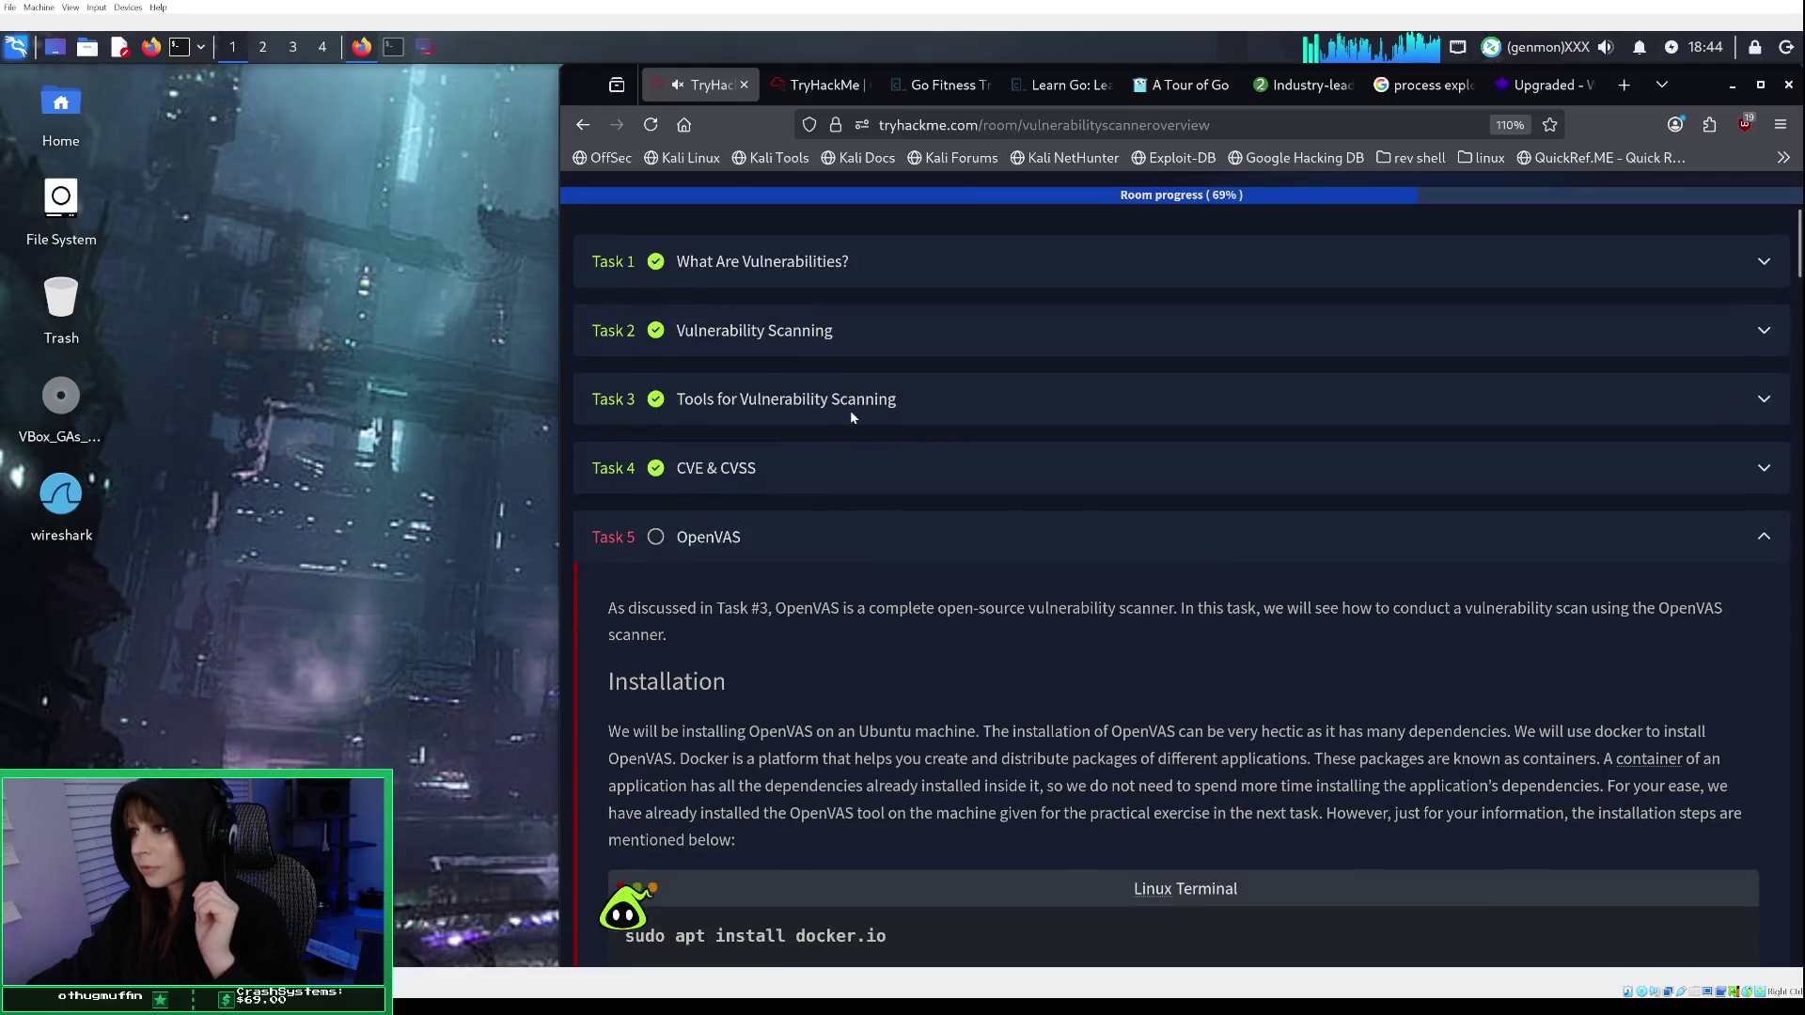
left_click(852, 411)
scroll(937, 447, "down", 10)
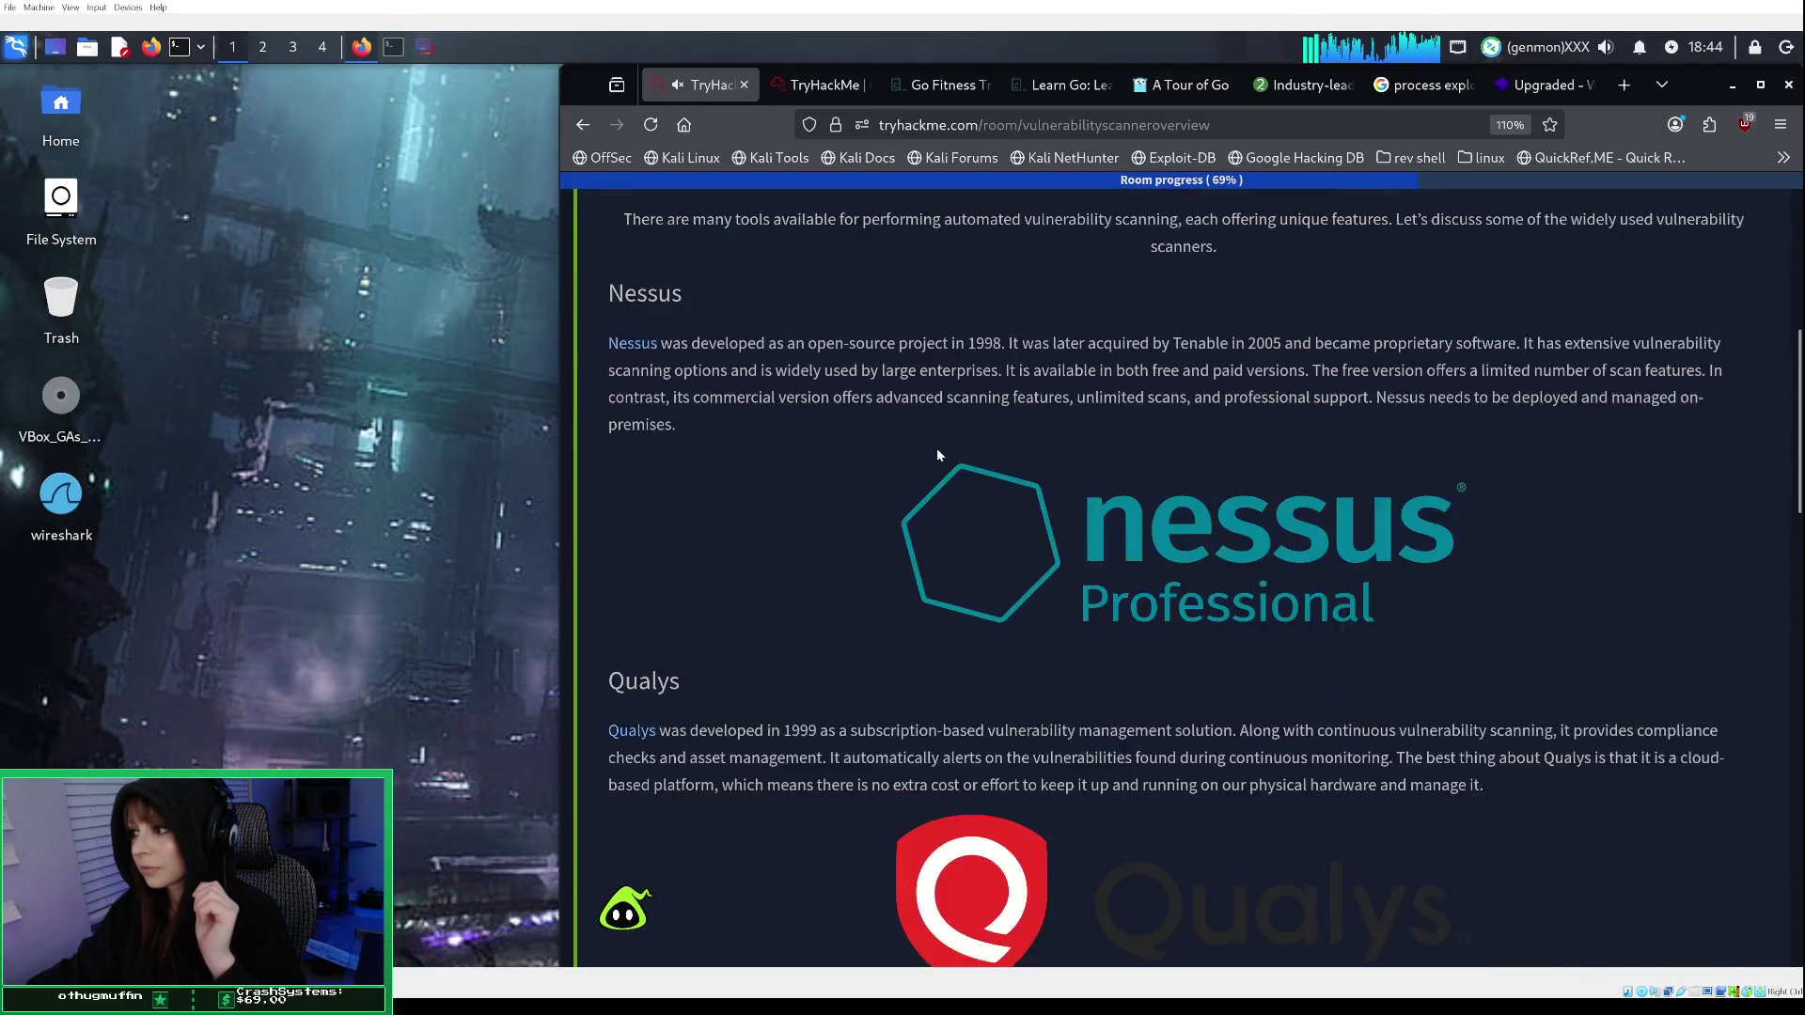
scroll(937, 447, "down", 20)
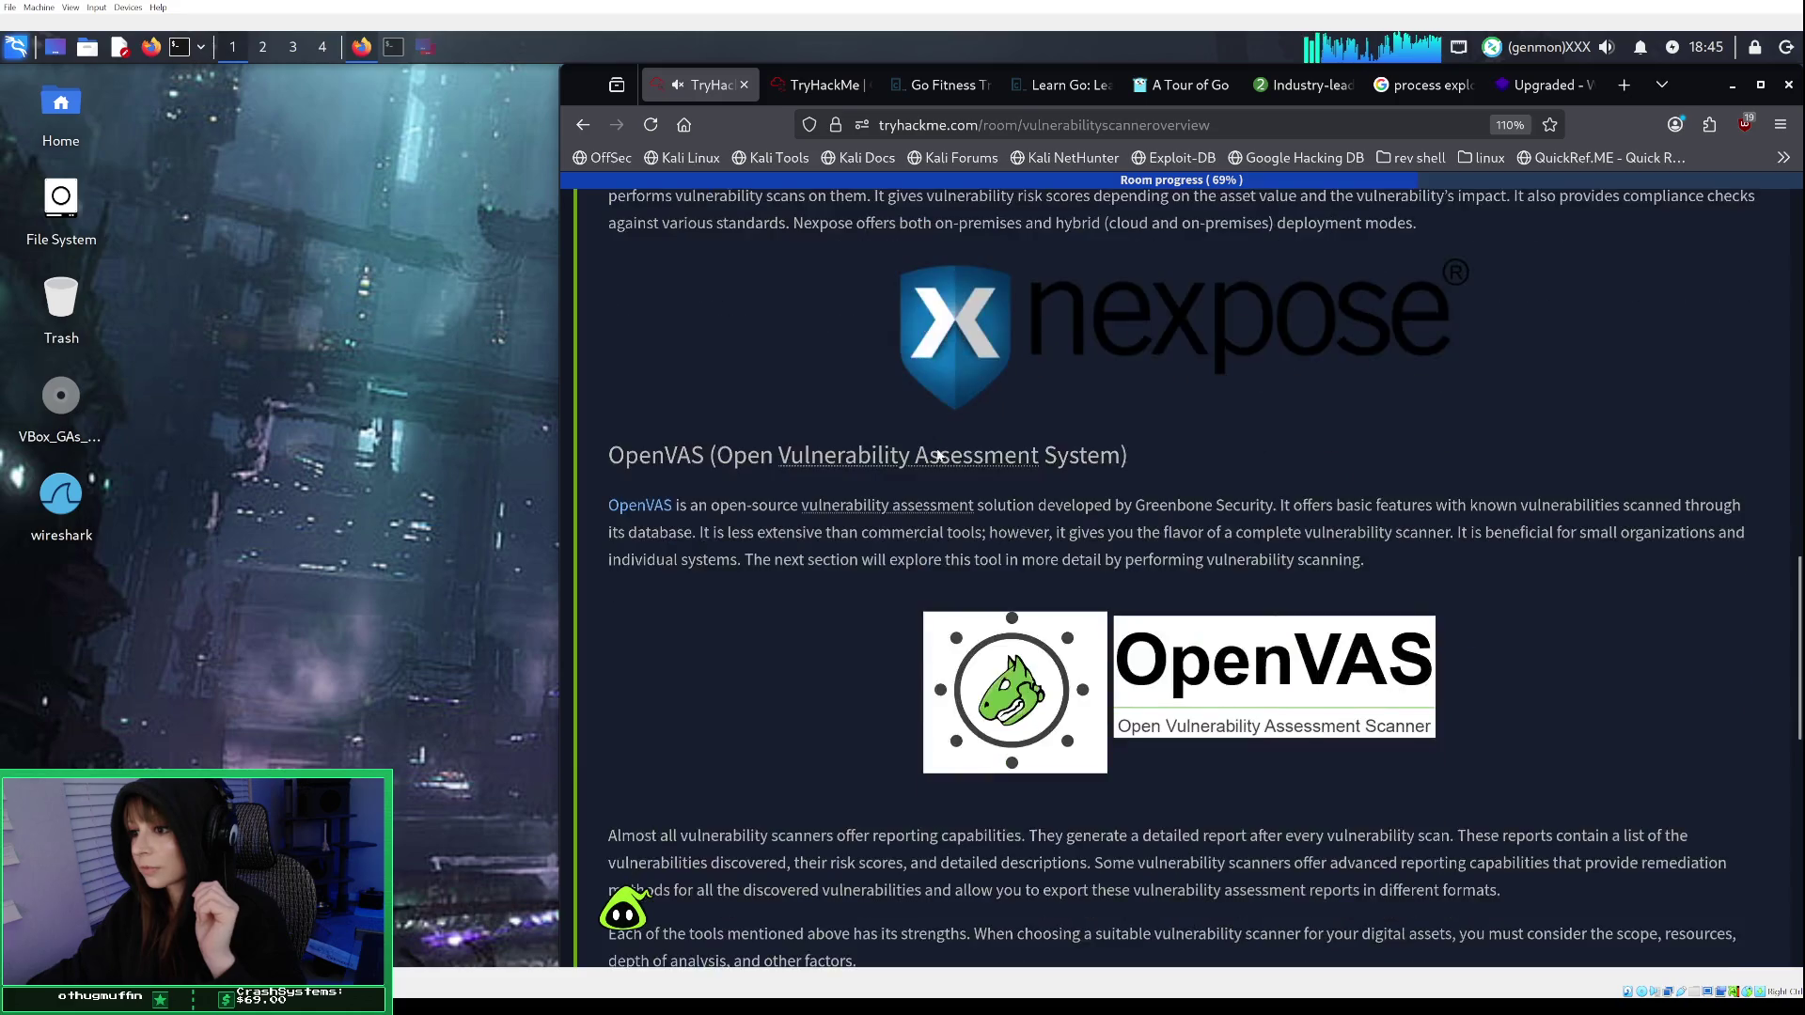
scroll(936, 455, "down", 4)
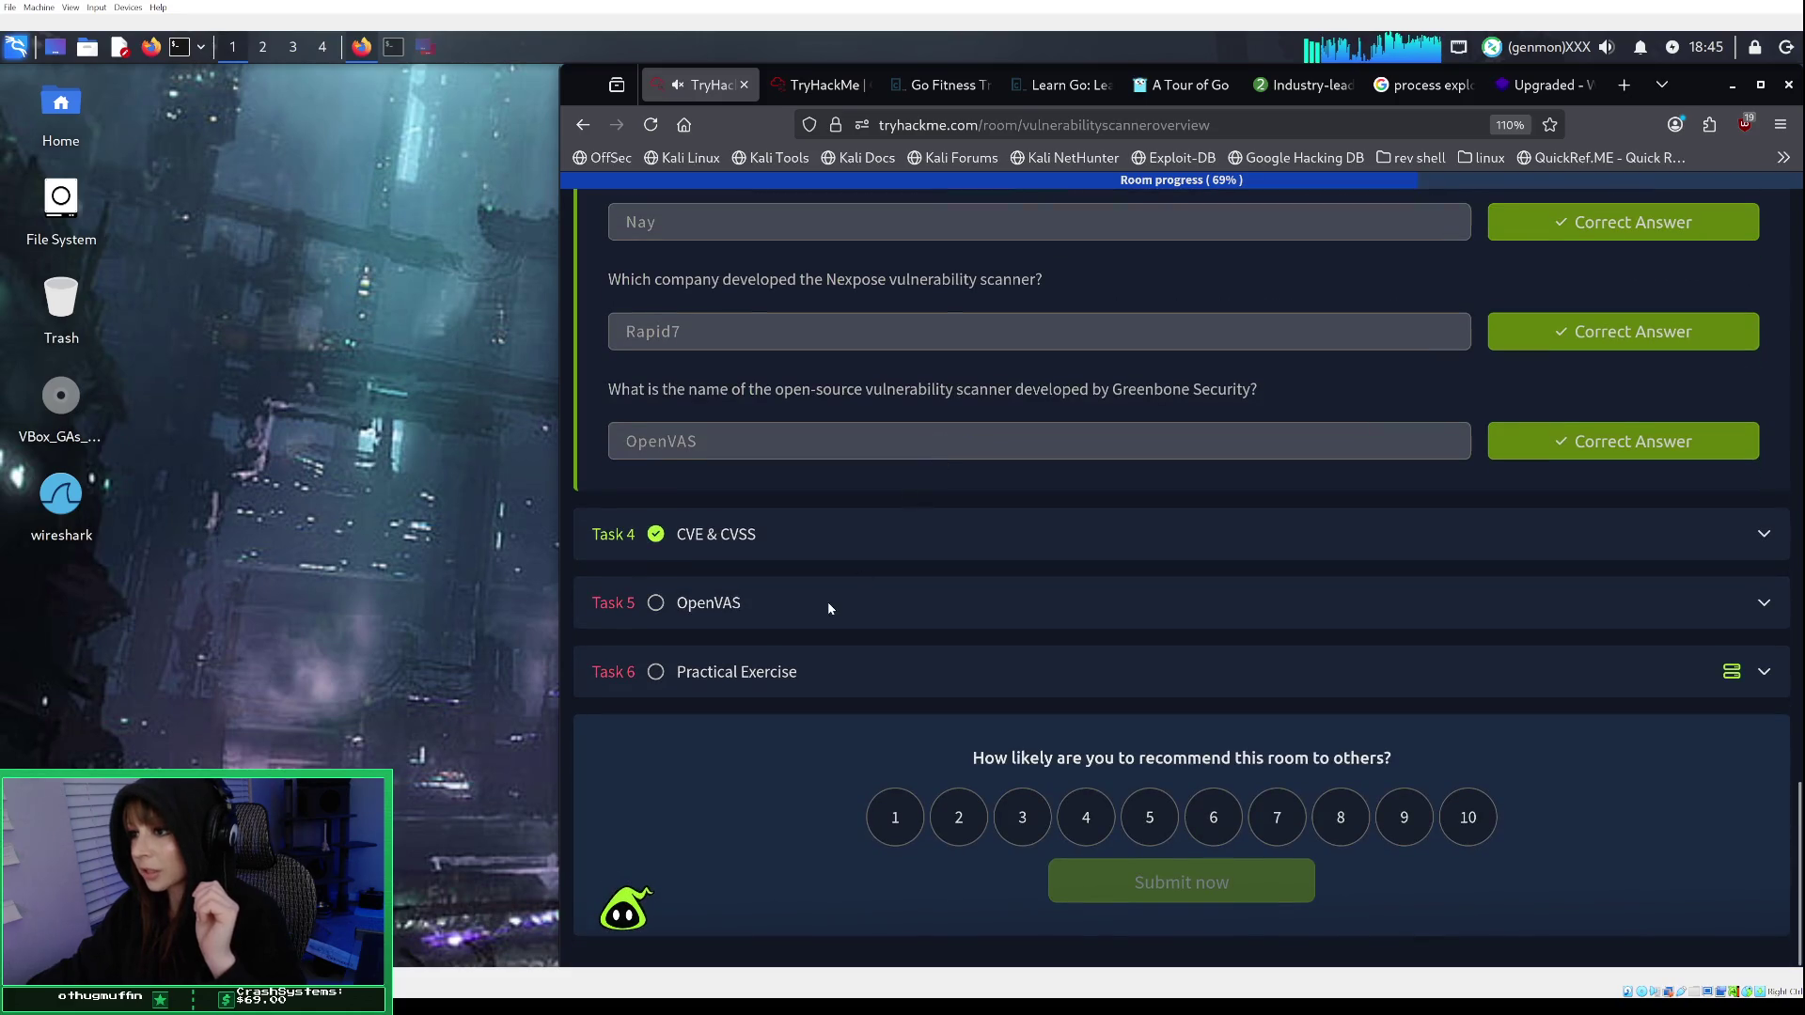
left_click(833, 599)
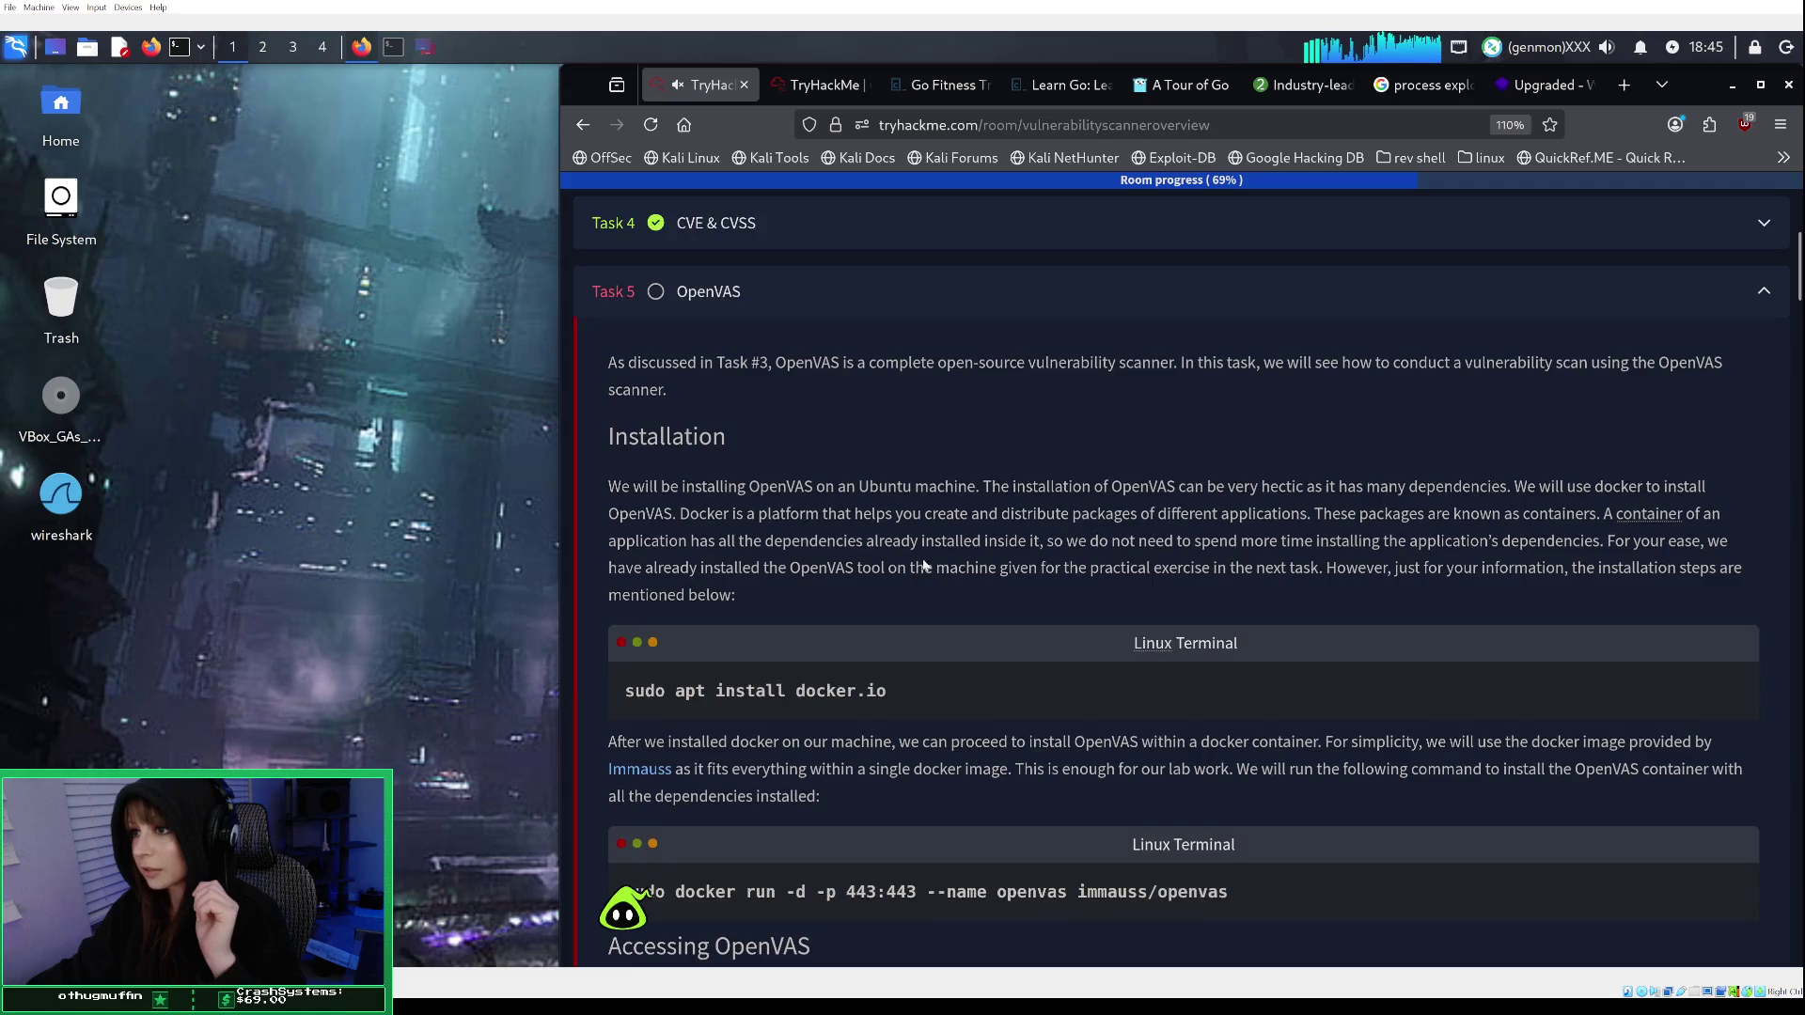
scroll(1100, 557, "down", 2)
scroll(1102, 558, "down", 9)
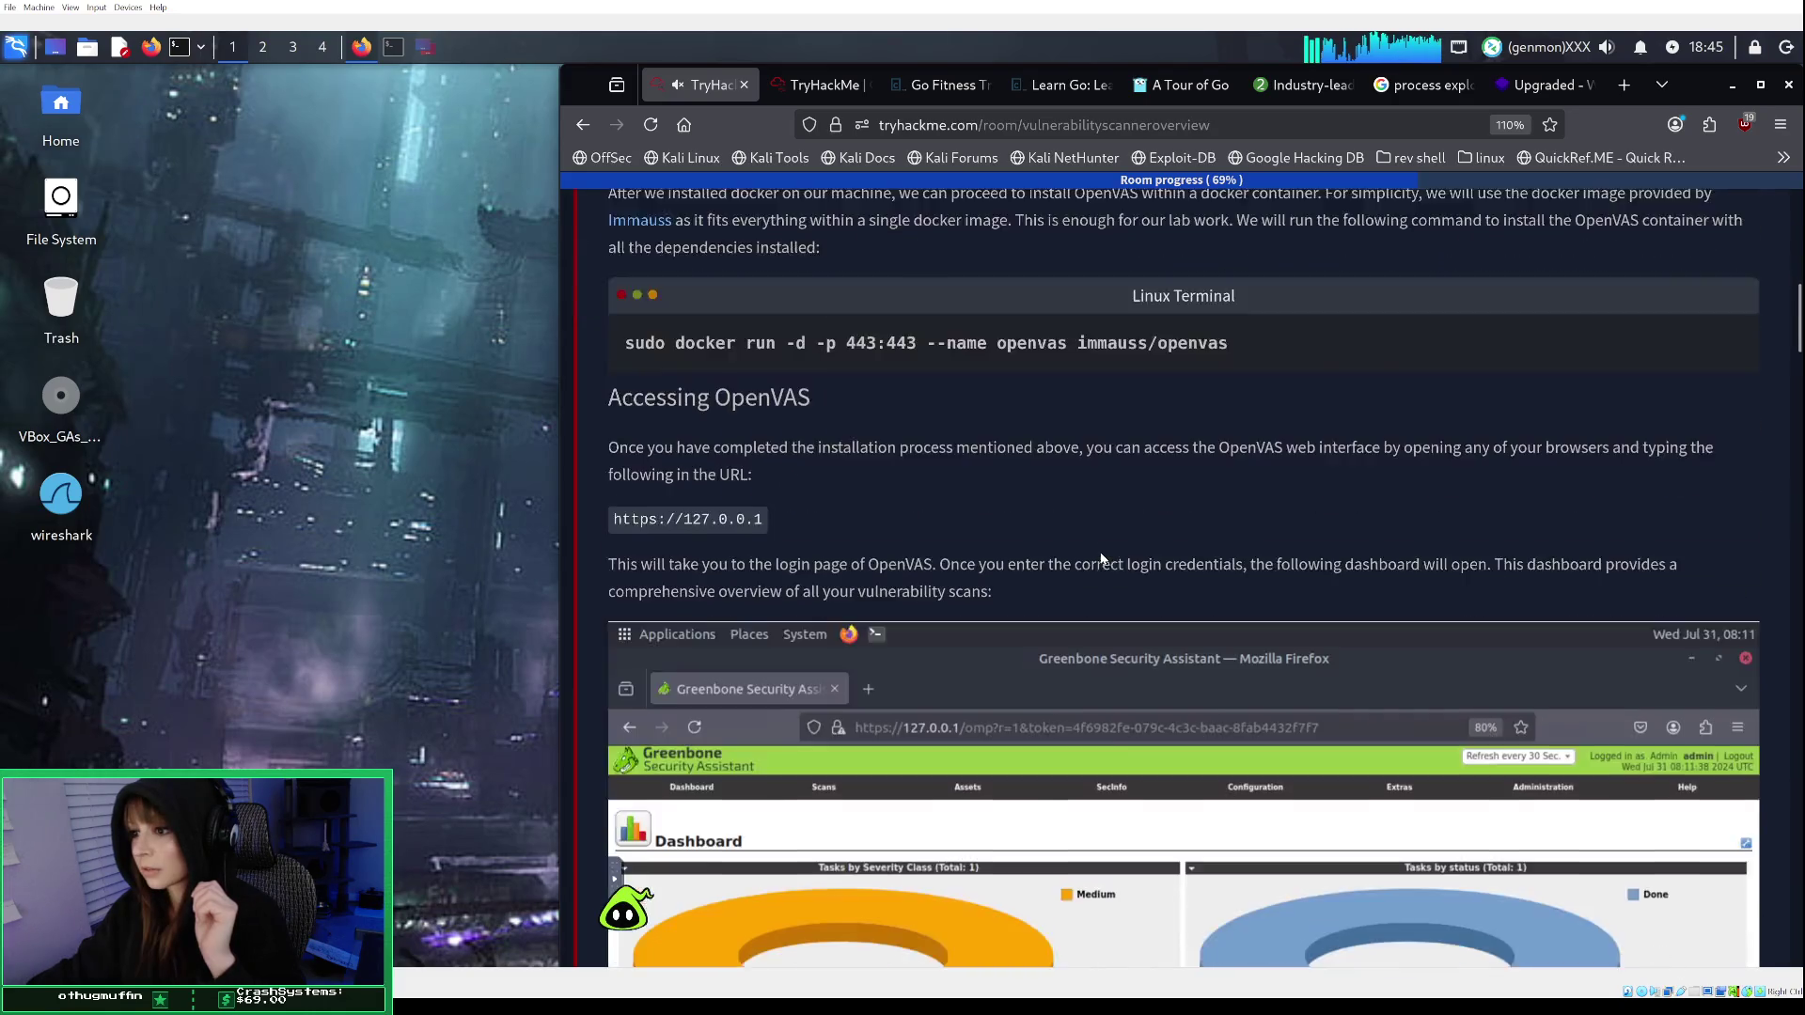
scroll(1102, 558, "down", 15)
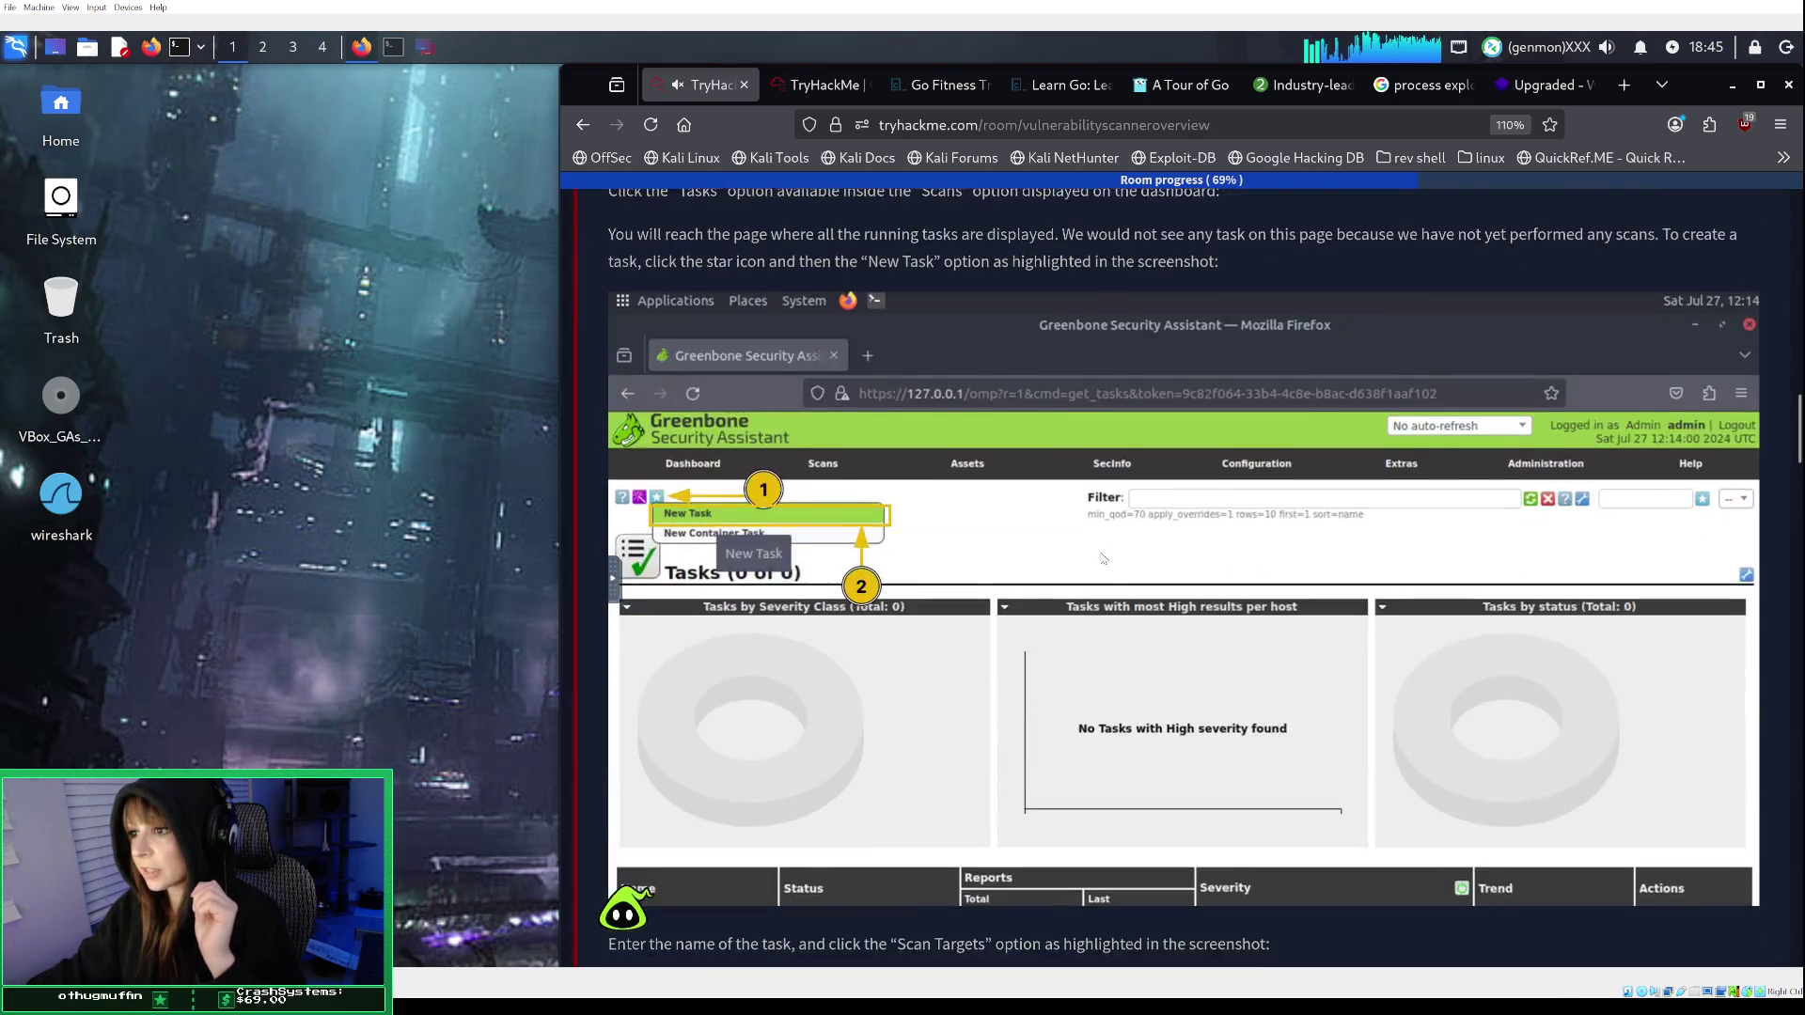
scroll(1102, 558, "down", 15)
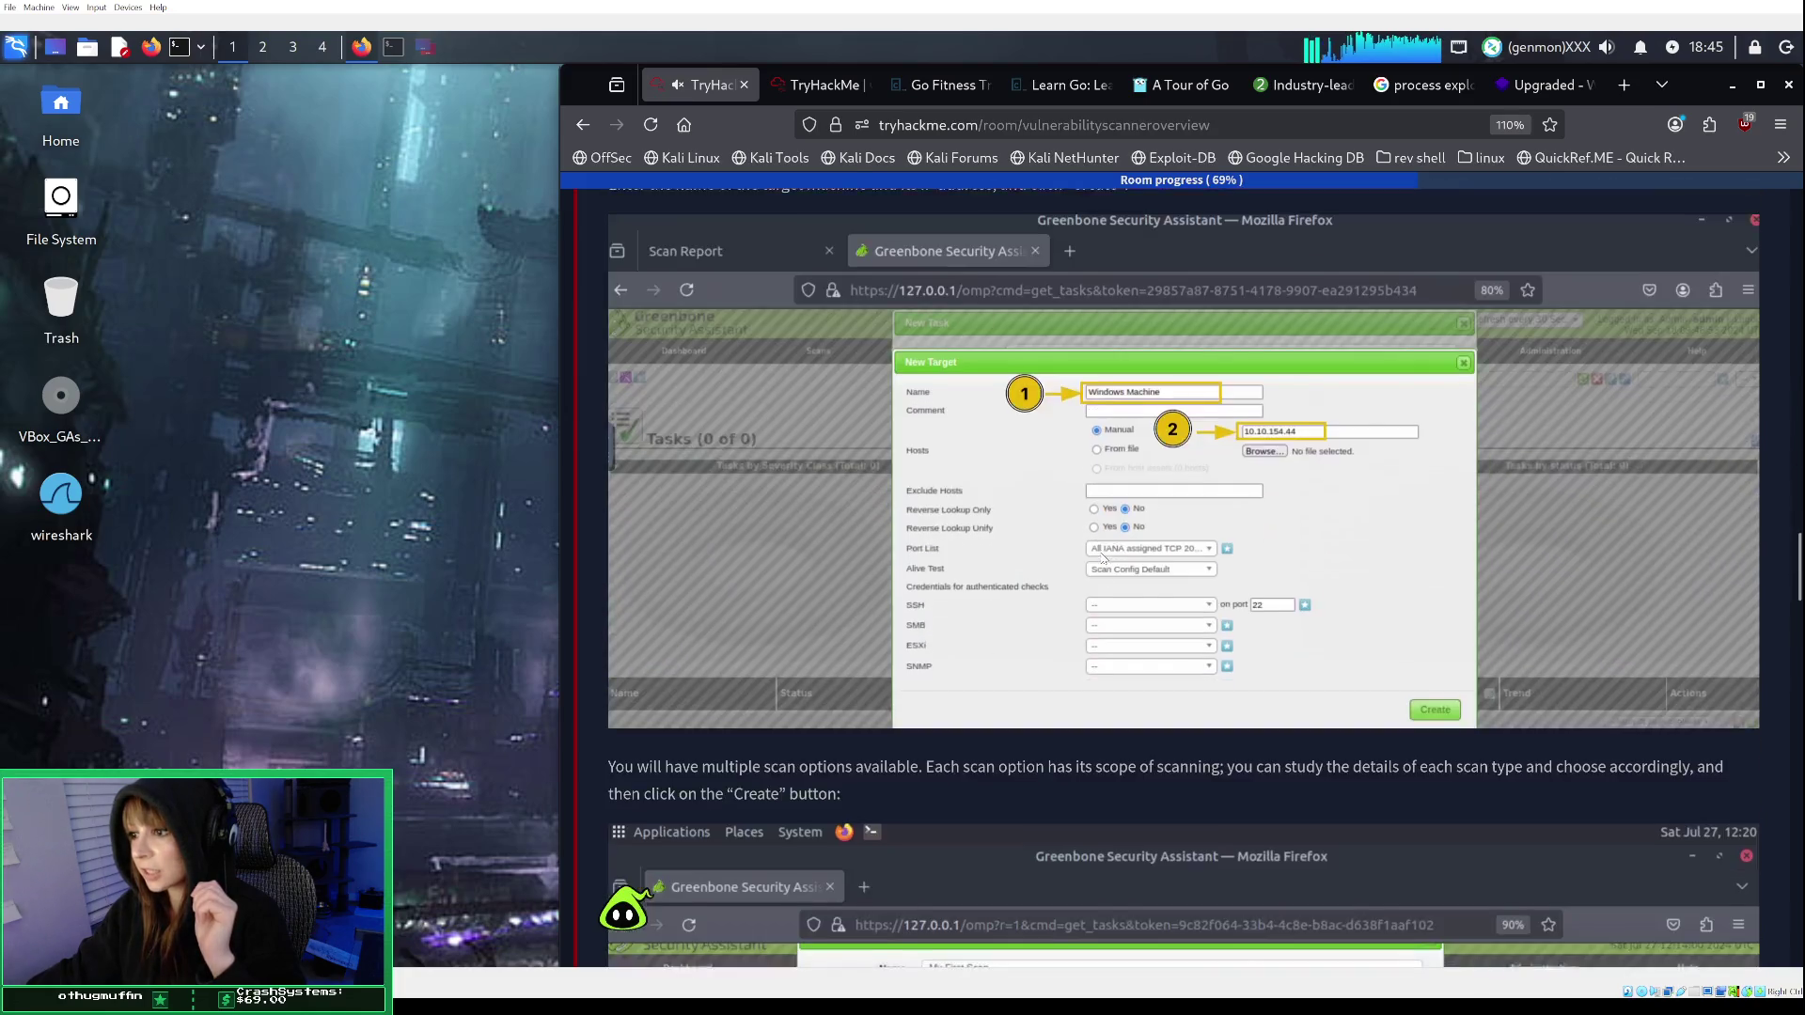
scroll(1103, 559, "down", 15)
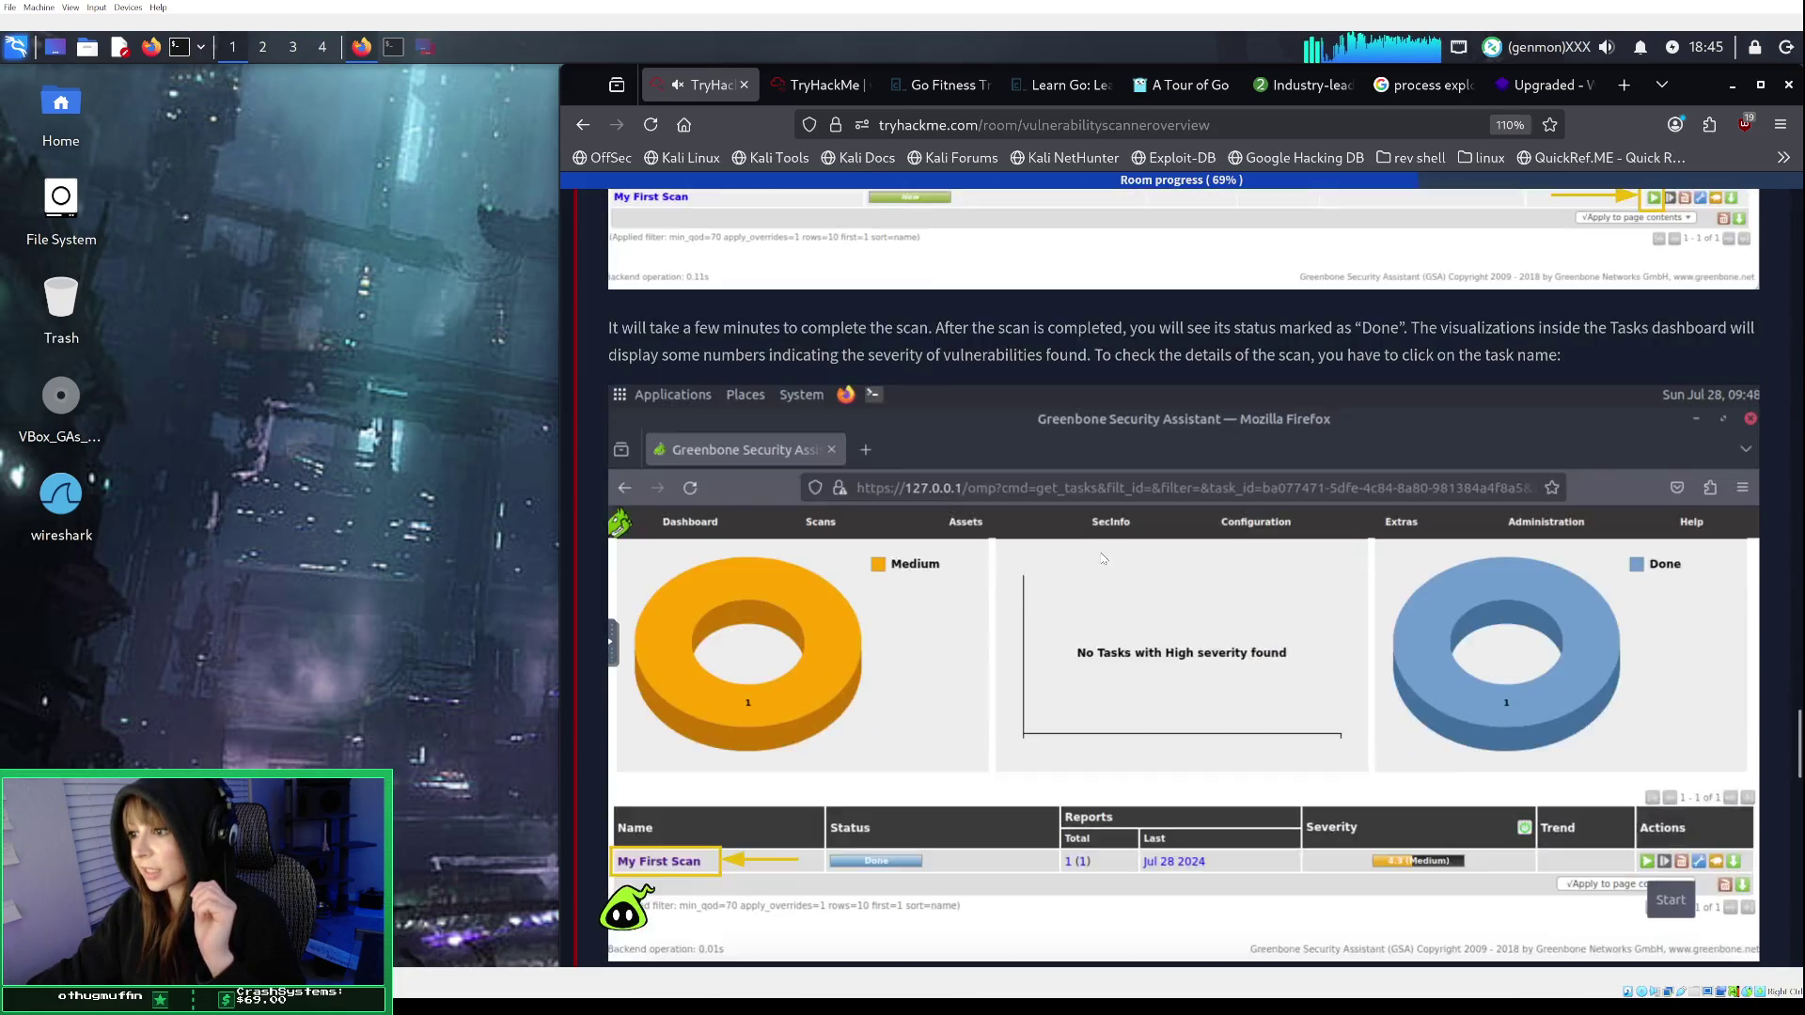
scroll(1101, 559, "down", 12)
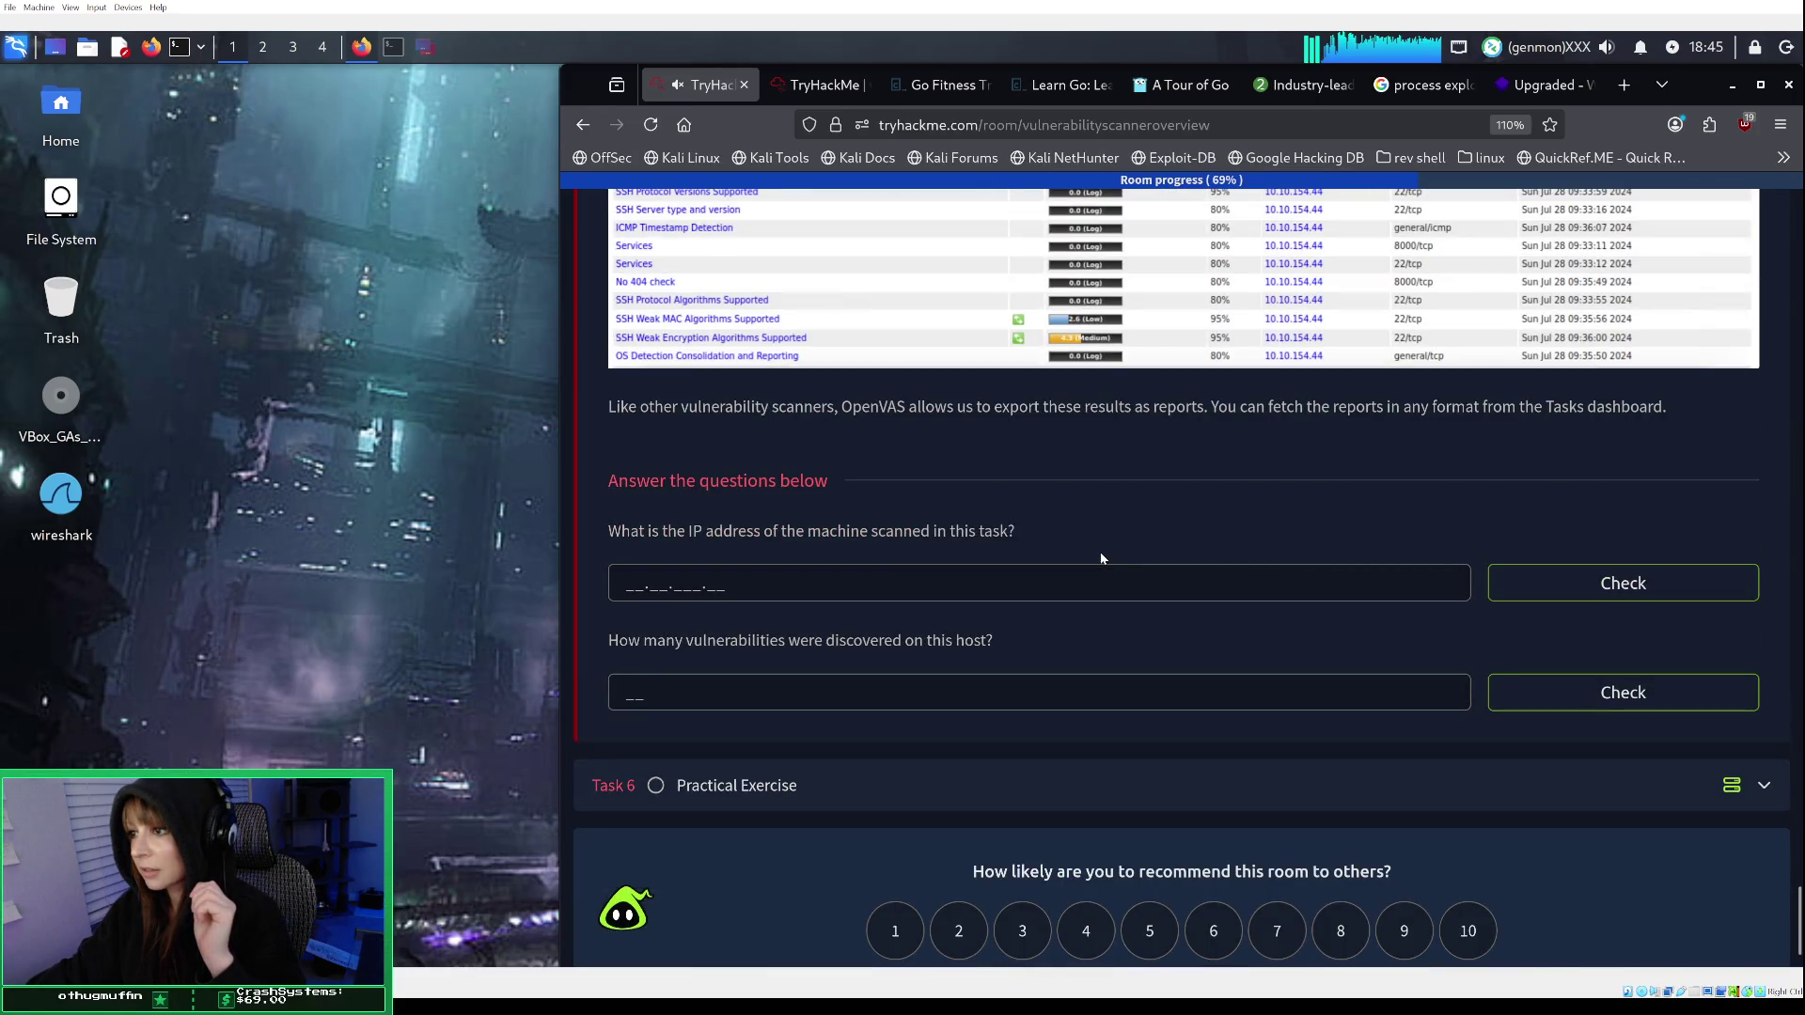
scroll(1100, 551, "up", 4)
scroll(1114, 545, "up", 6)
scroll(1115, 544, "up", 12)
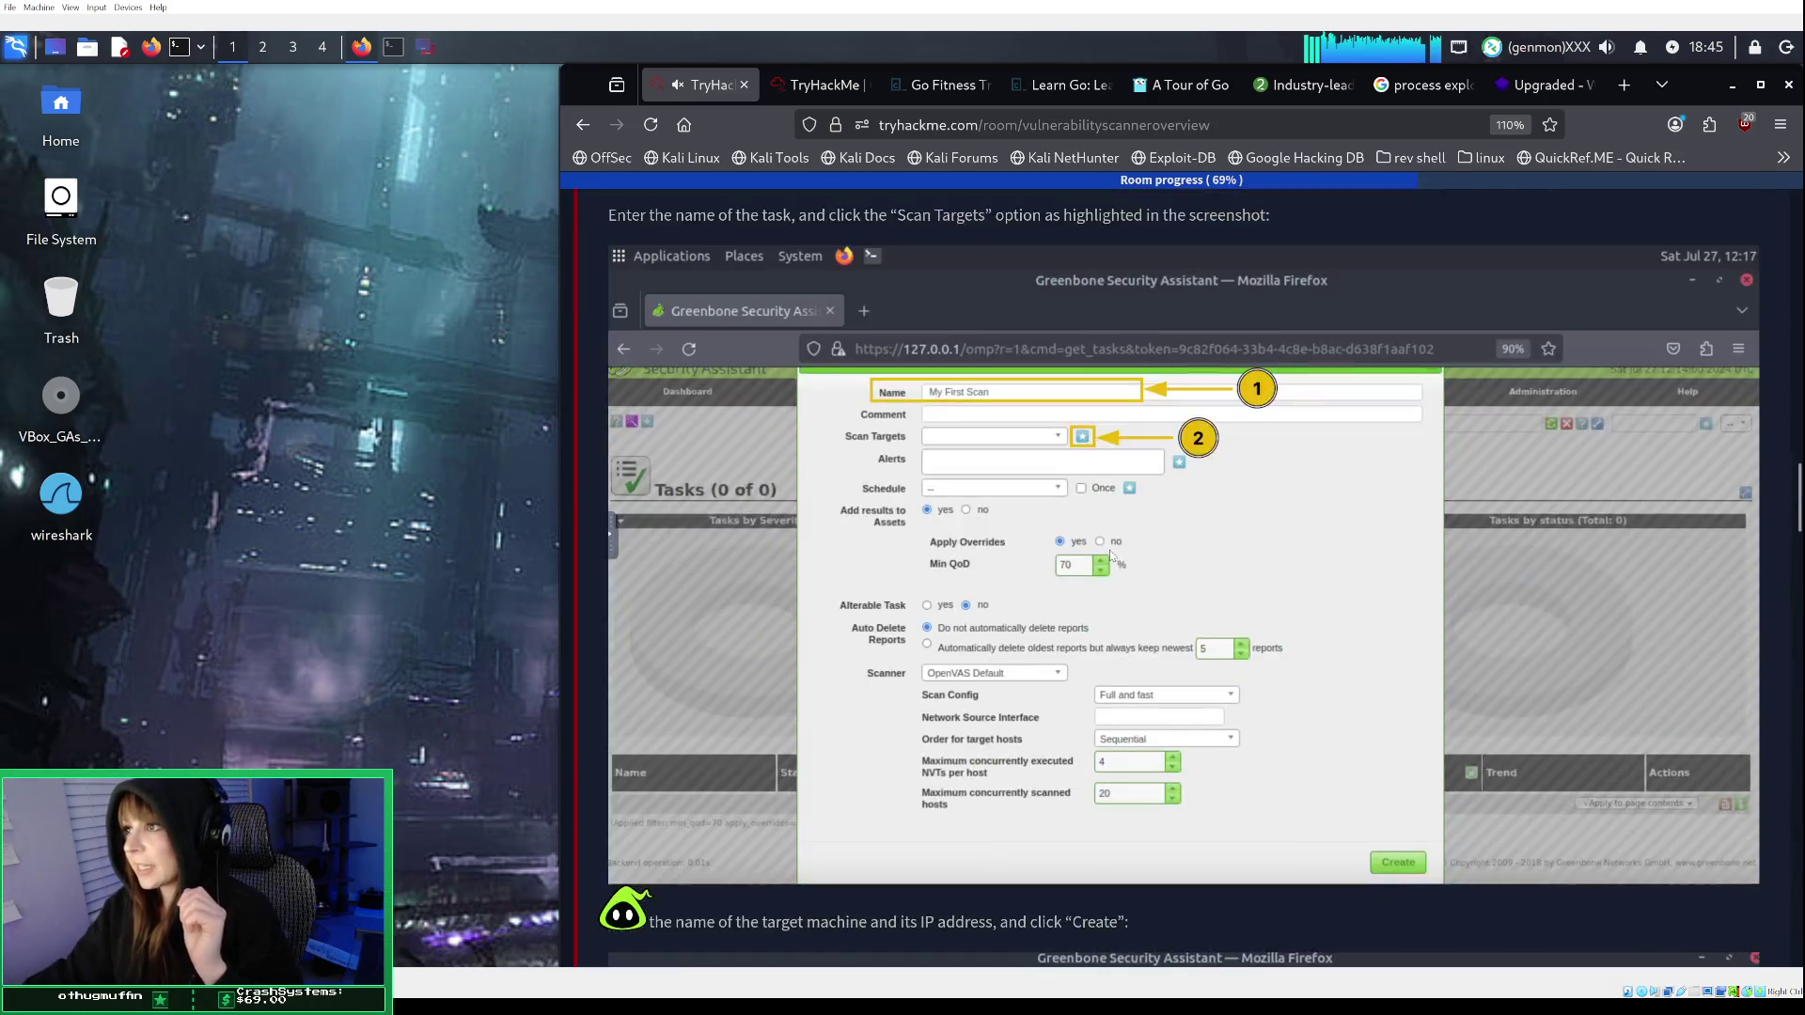
scroll(1112, 550, "up", 10)
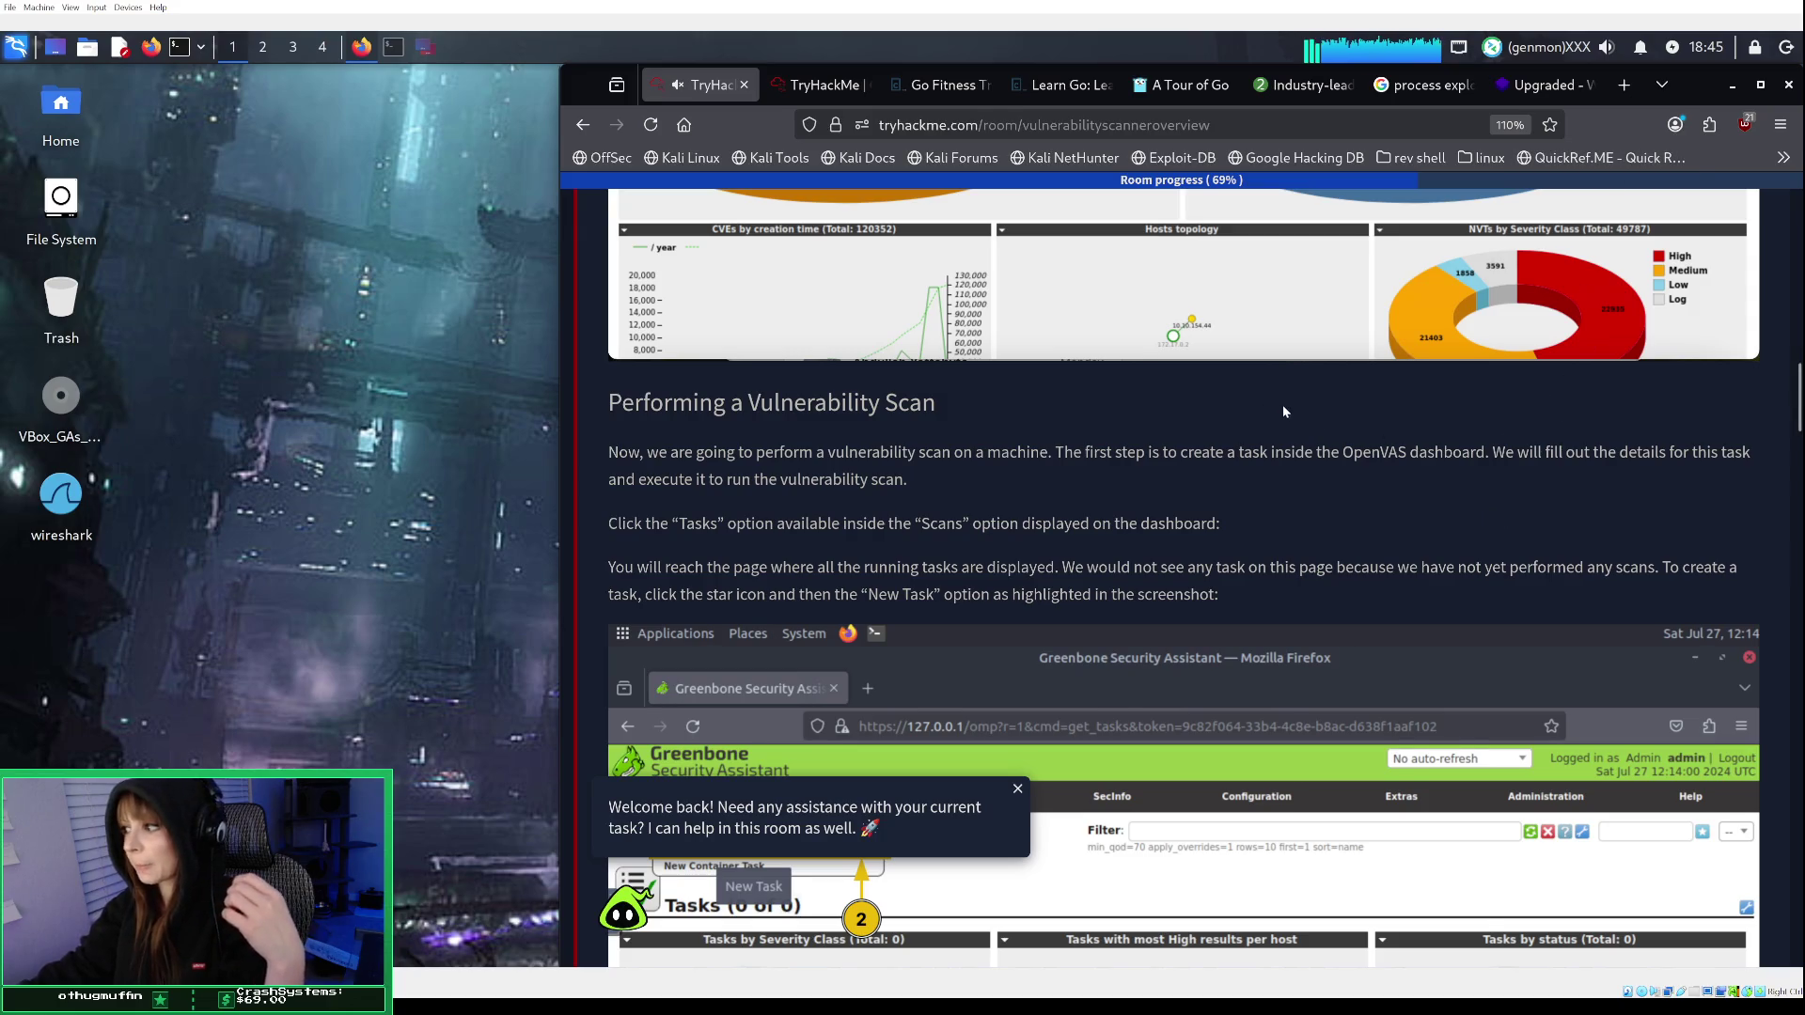
scroll(1283, 404, "down", 5)
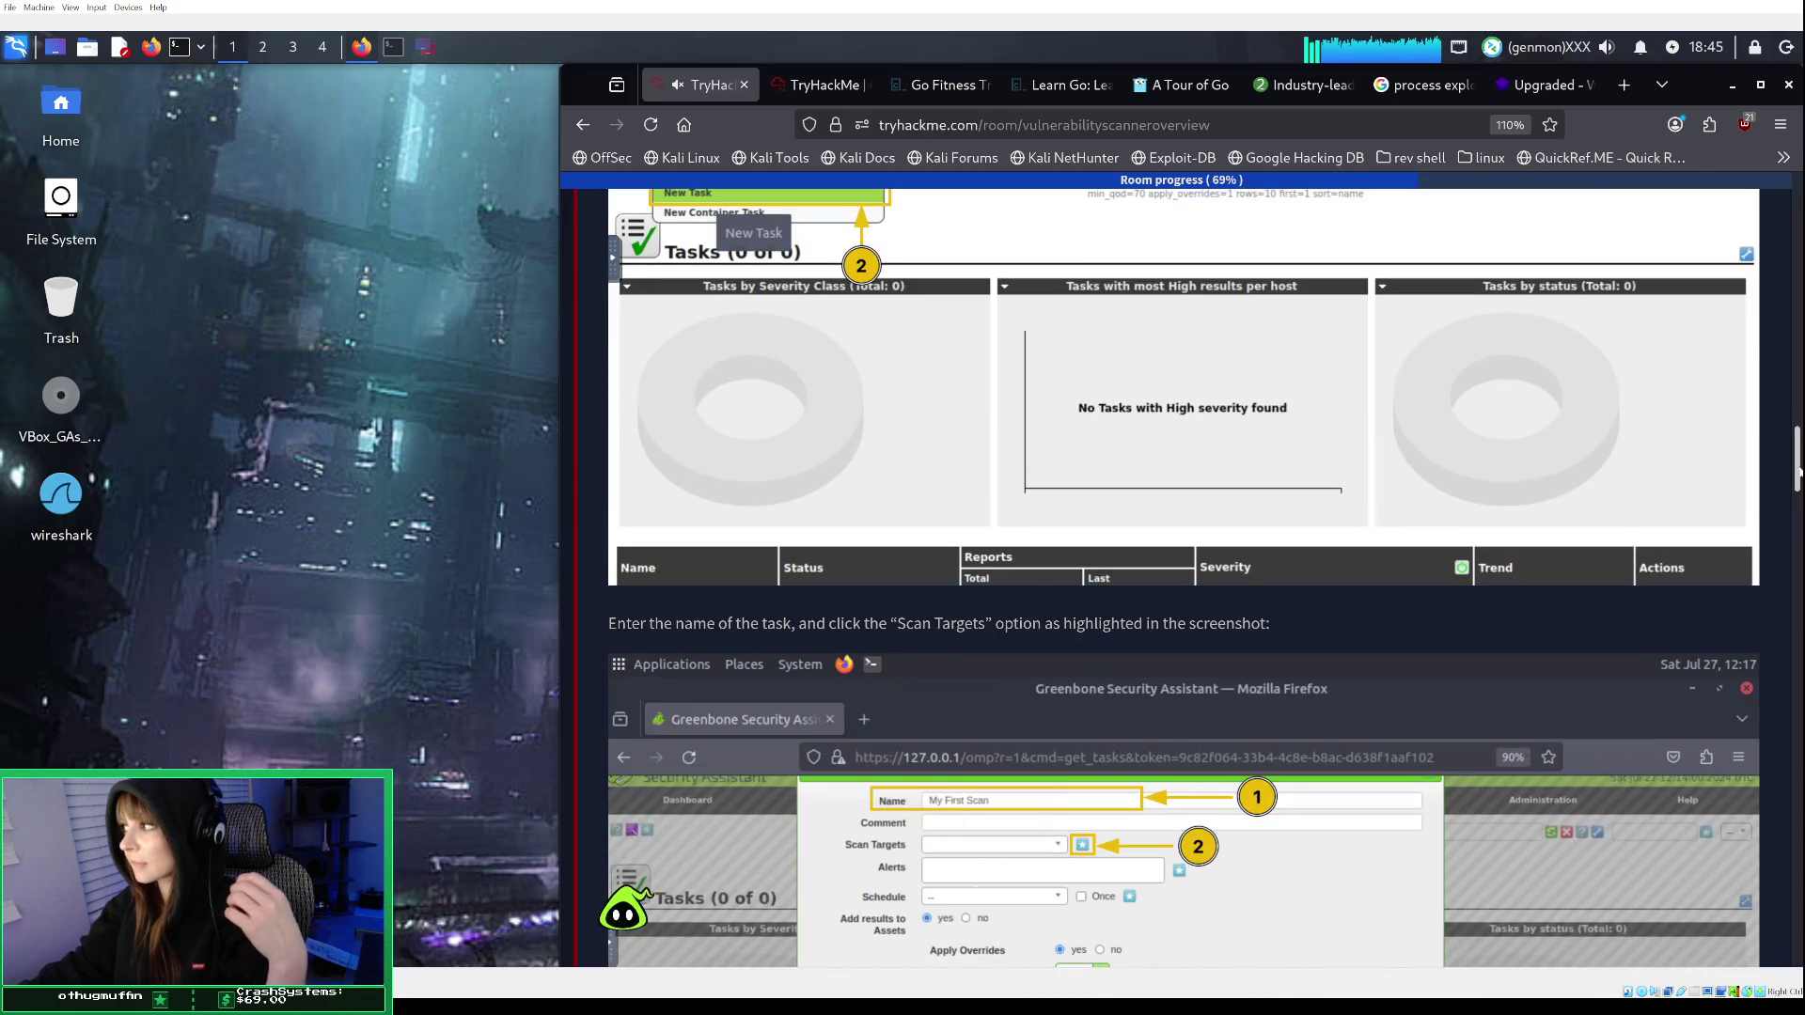
scroll(1798, 488, "down", 10)
scroll(1182, 579, "up", 15)
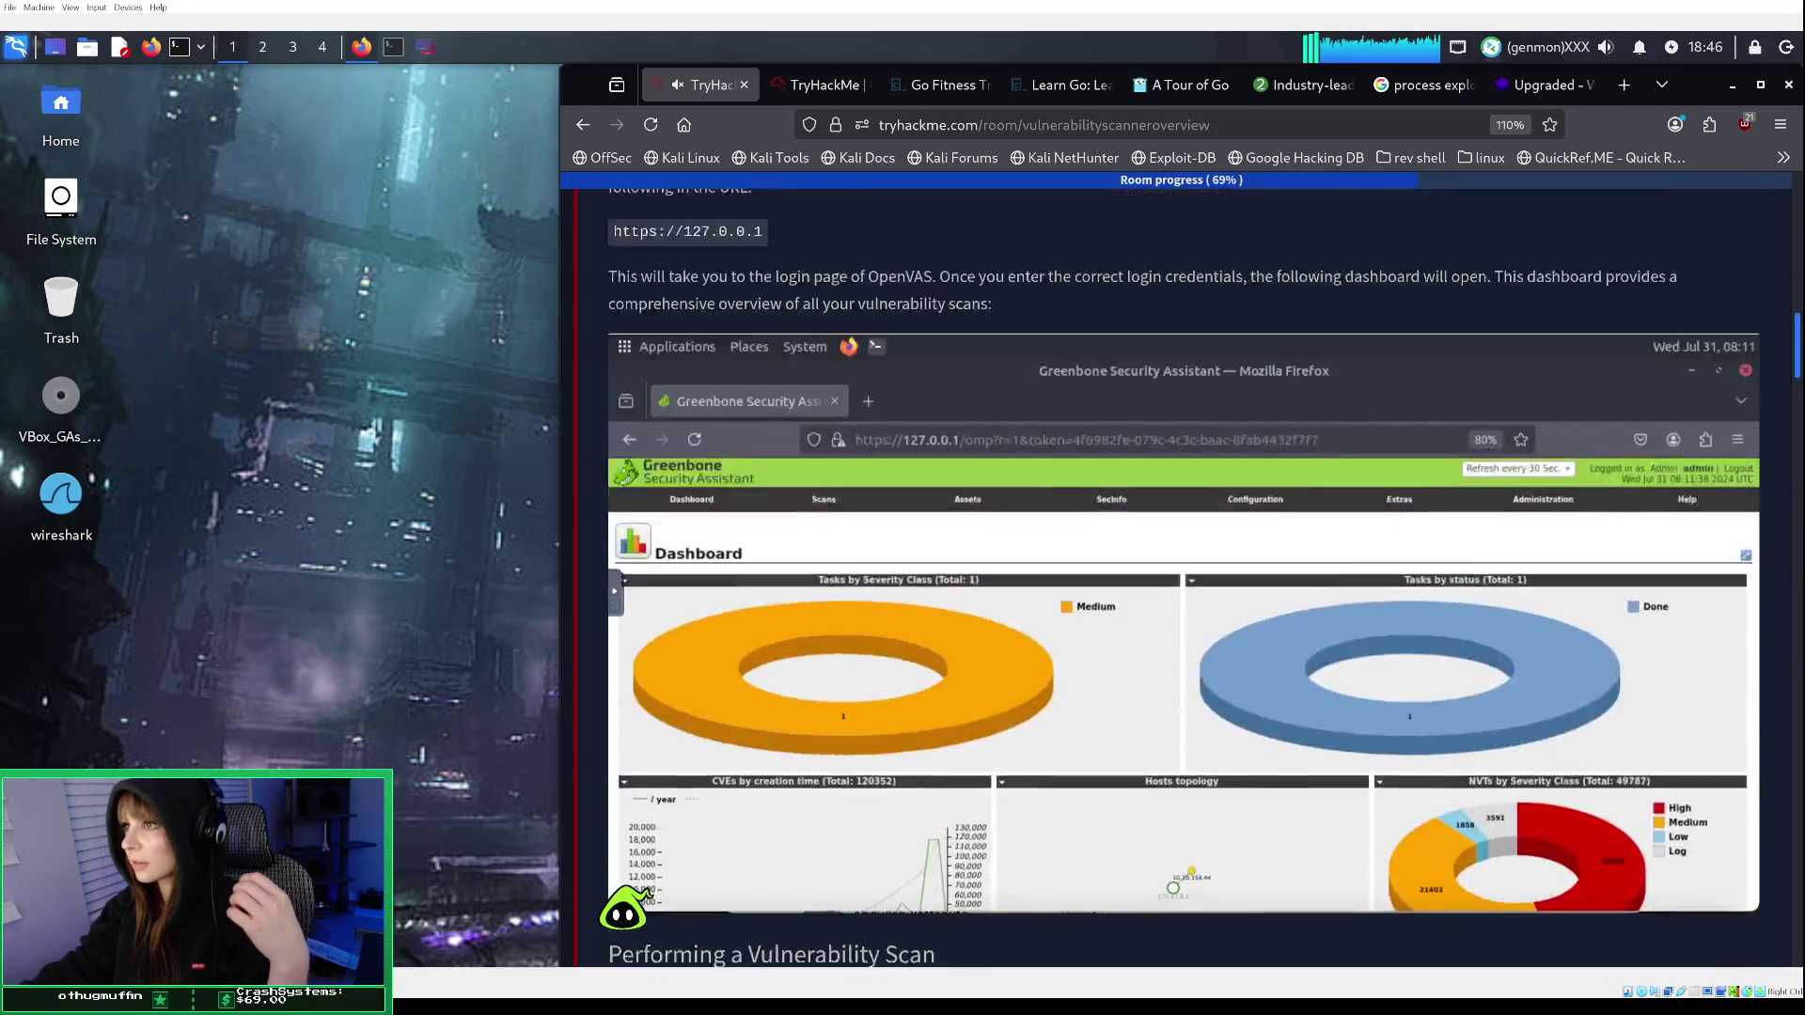
scroll(1798, 259, "up", 6)
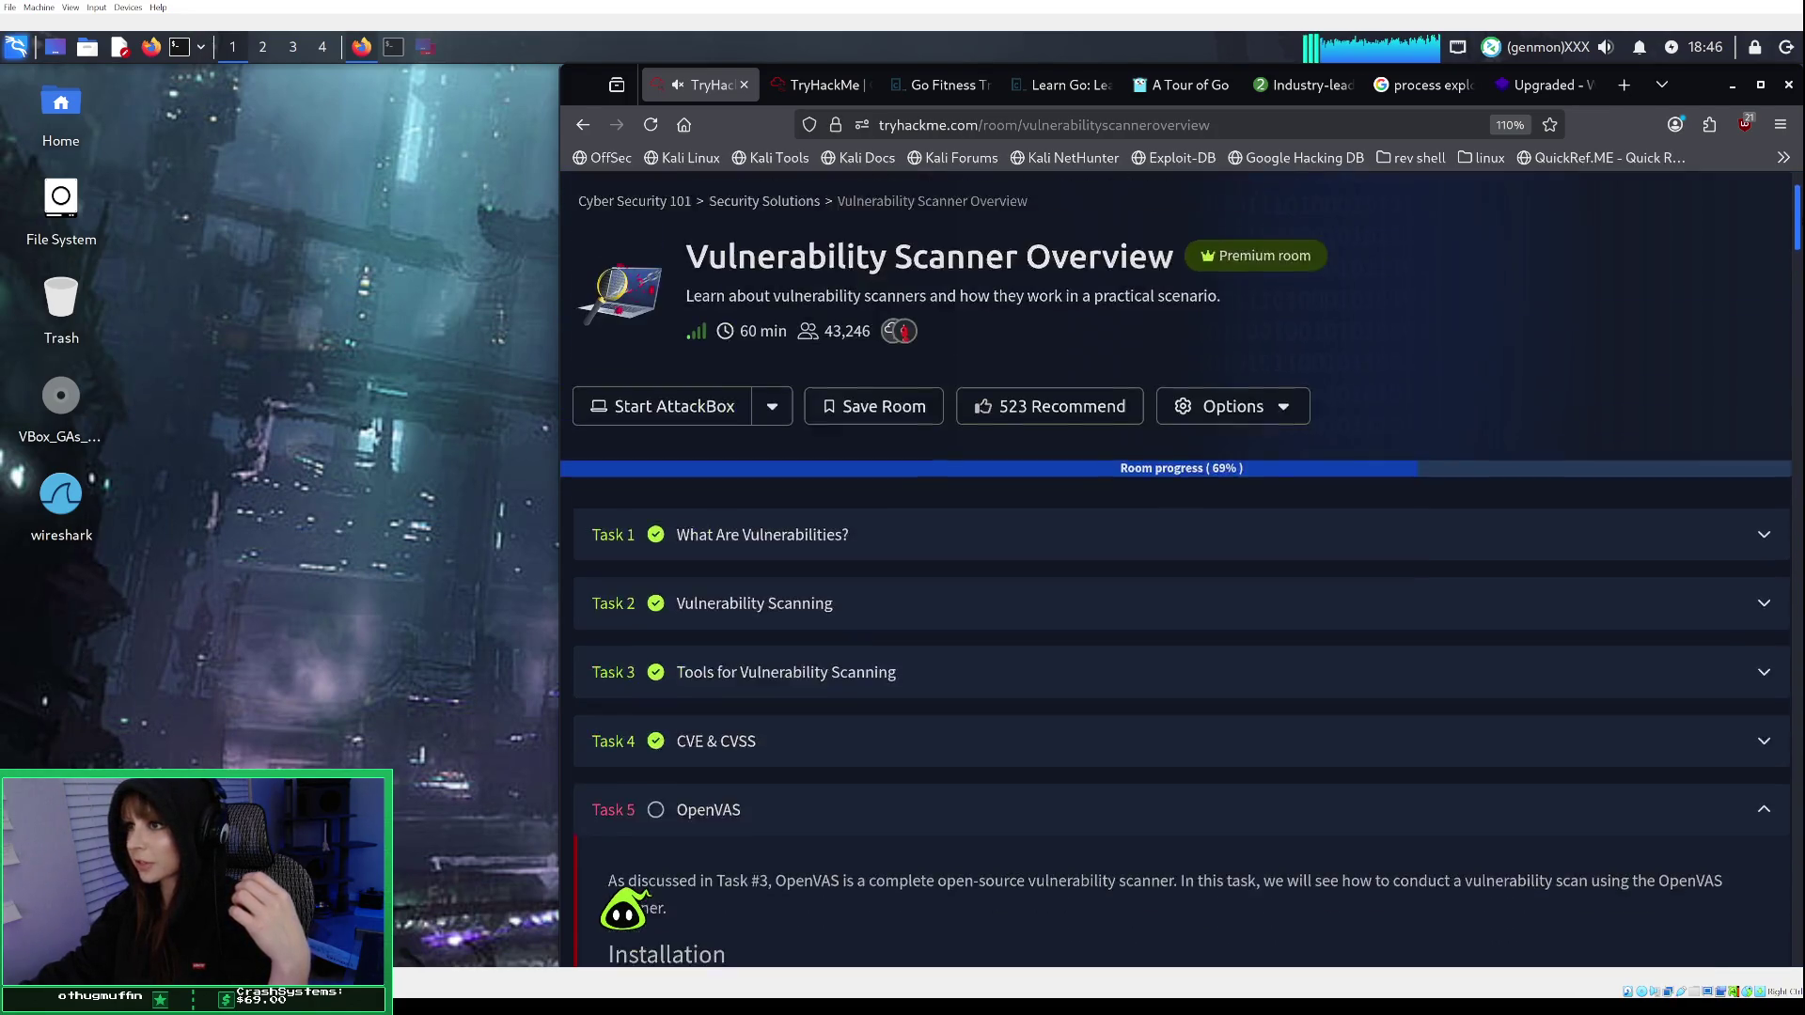
scroll(1798, 259, "down", 4)
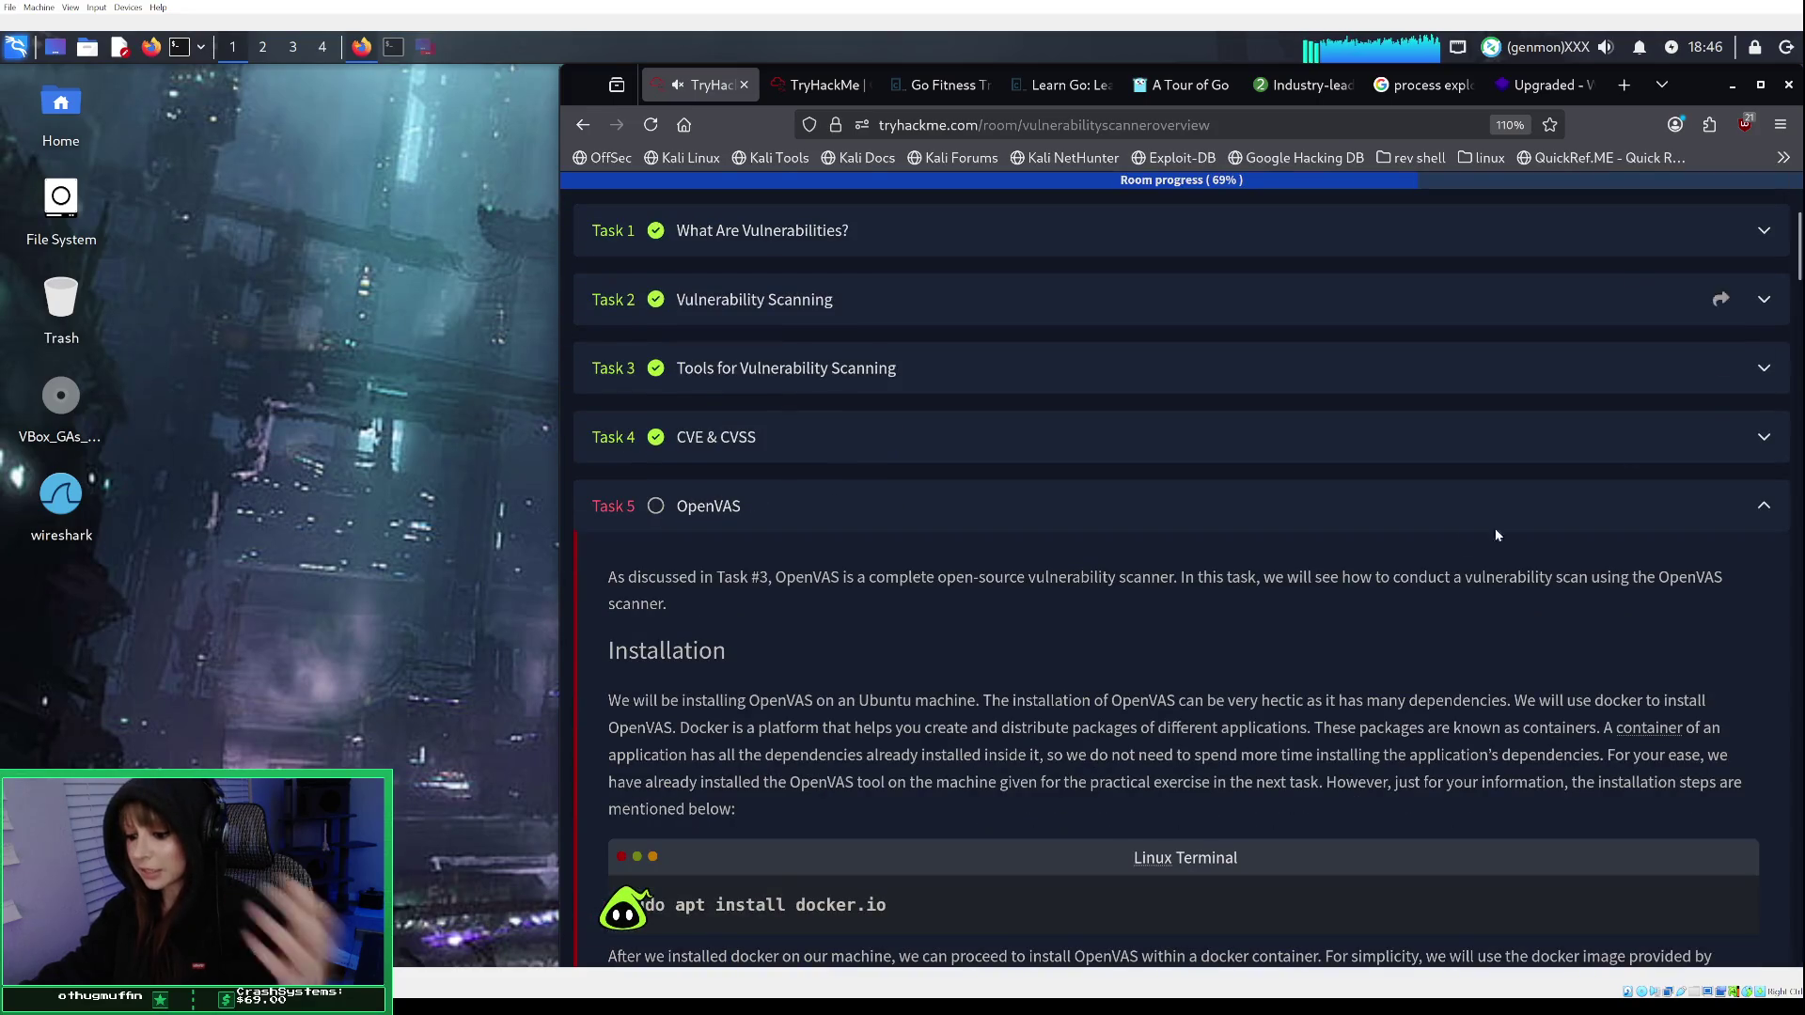